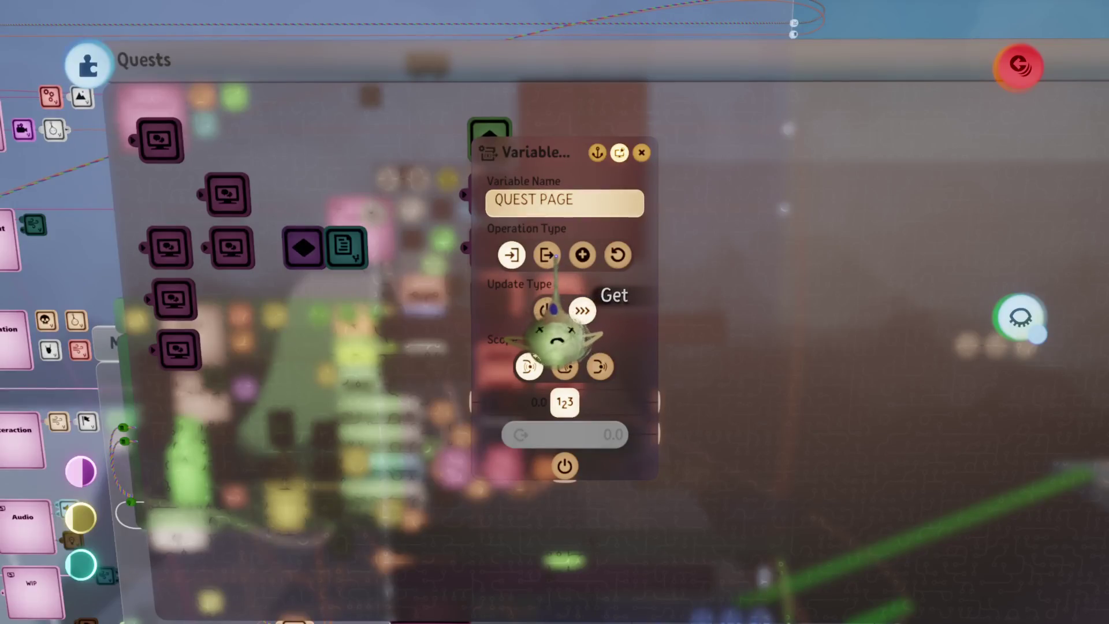
Enter 1 as the QUEST PAGE variable's value.
{"action": "left_click", "coordinate": [545, 434]}
{"action": "type", "text": "1"}
{"action": "key", "text": "Return"}
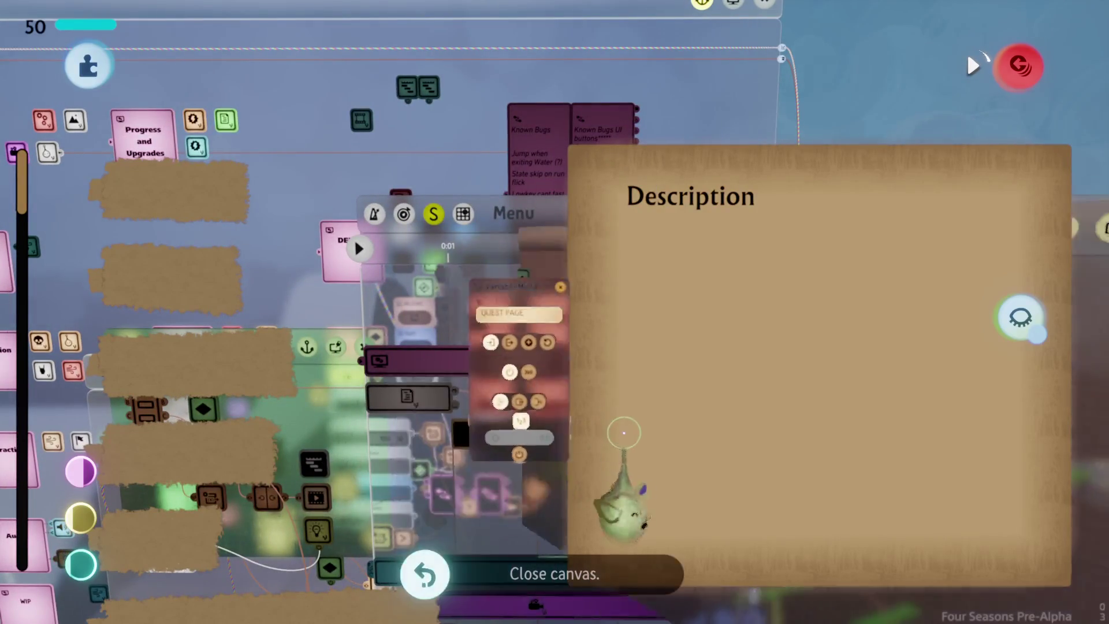
Play-test the journal's Quests page, which shows 'Dig up Kyoshi' as the current objective.
{"action": "key", "text": "Escape"}
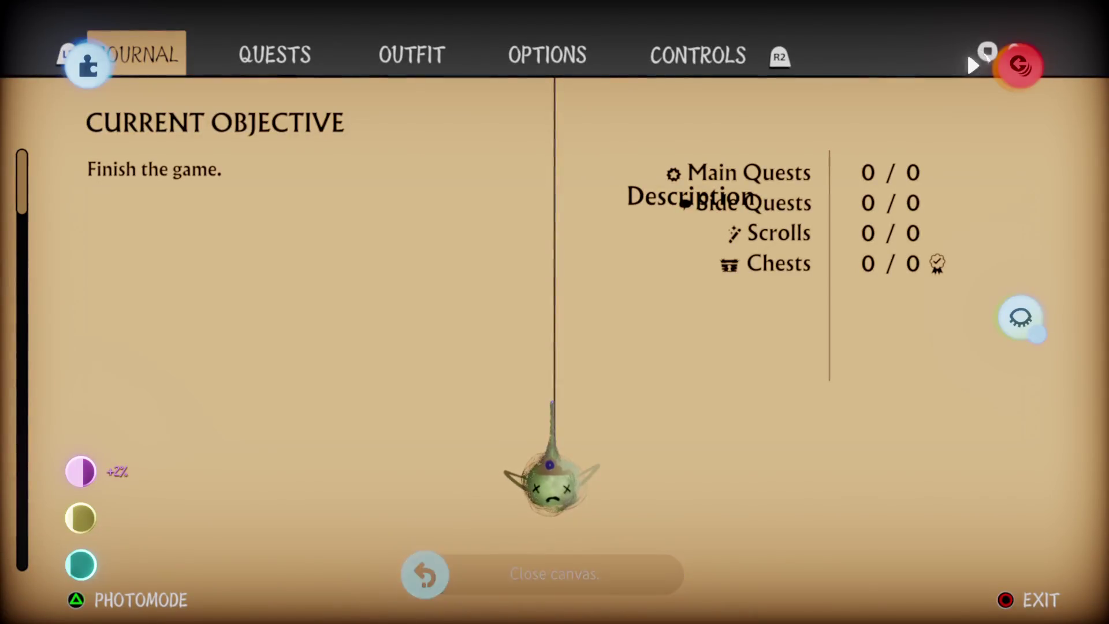
{"action": "key", "text": "Tab"}
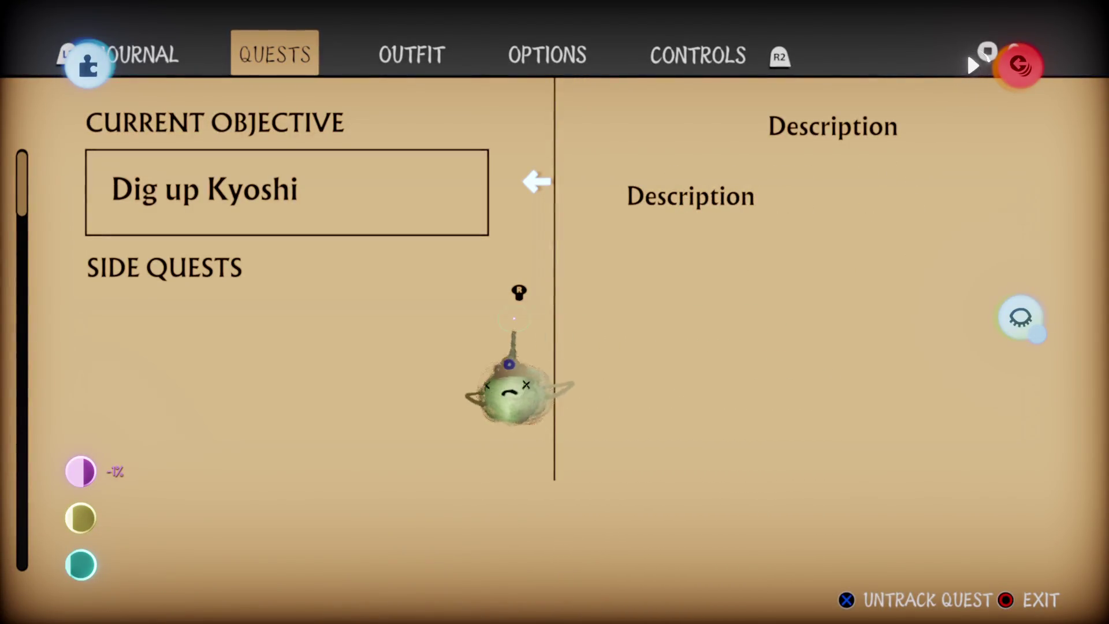
{"action": "key", "text": "Escape"}
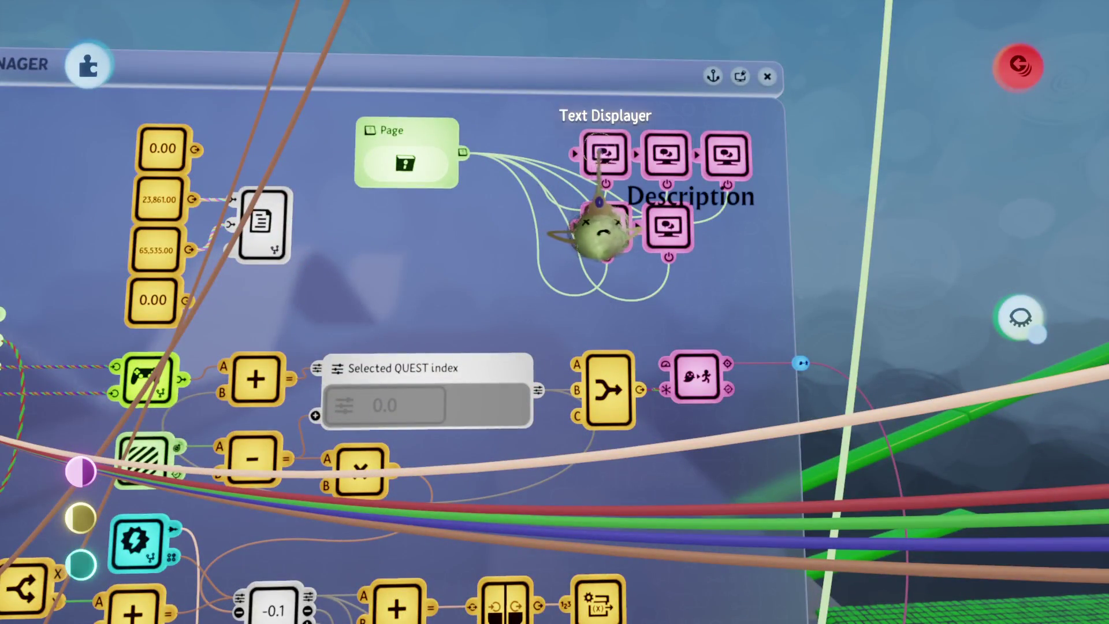
Delete the Scr dark and Text Displayer gadgets wired to the Page gadget.
{"action": "mouse_move", "coordinate": [651, 203]}
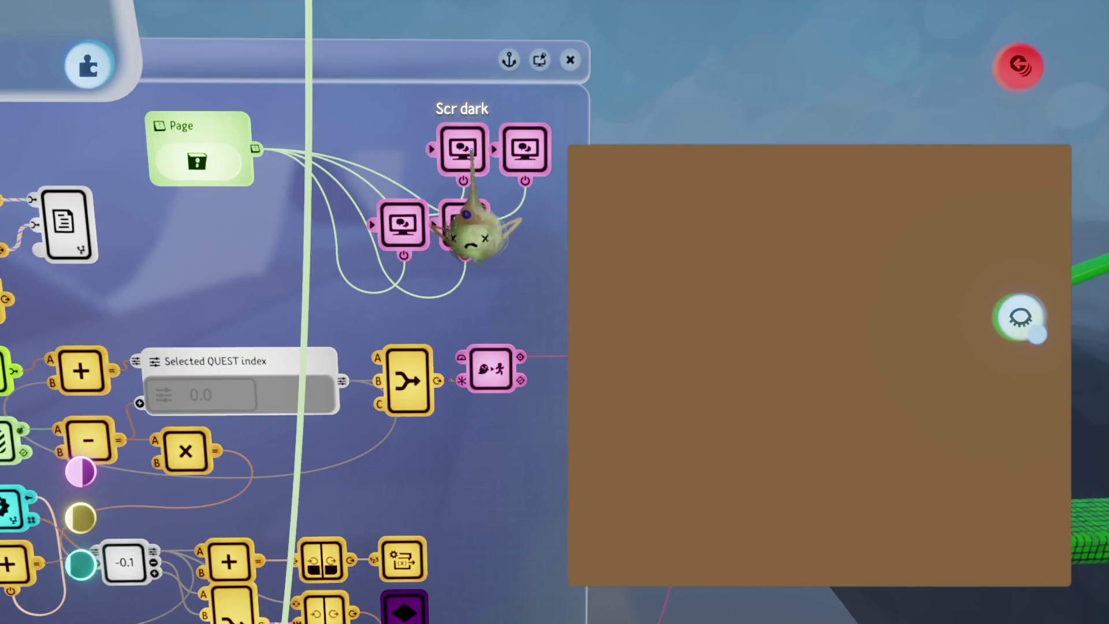
{"action": "key", "text": "Delete"}
{"action": "key", "text": "Delete"}
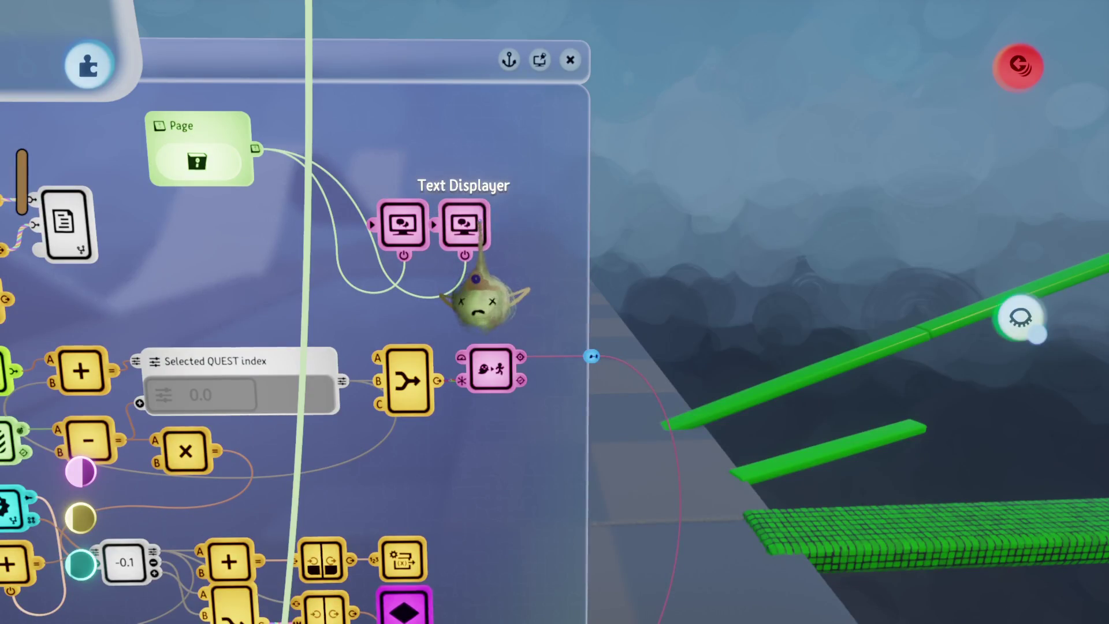
{"action": "key", "text": "Delete"}
{"action": "key", "text": "Delete"}
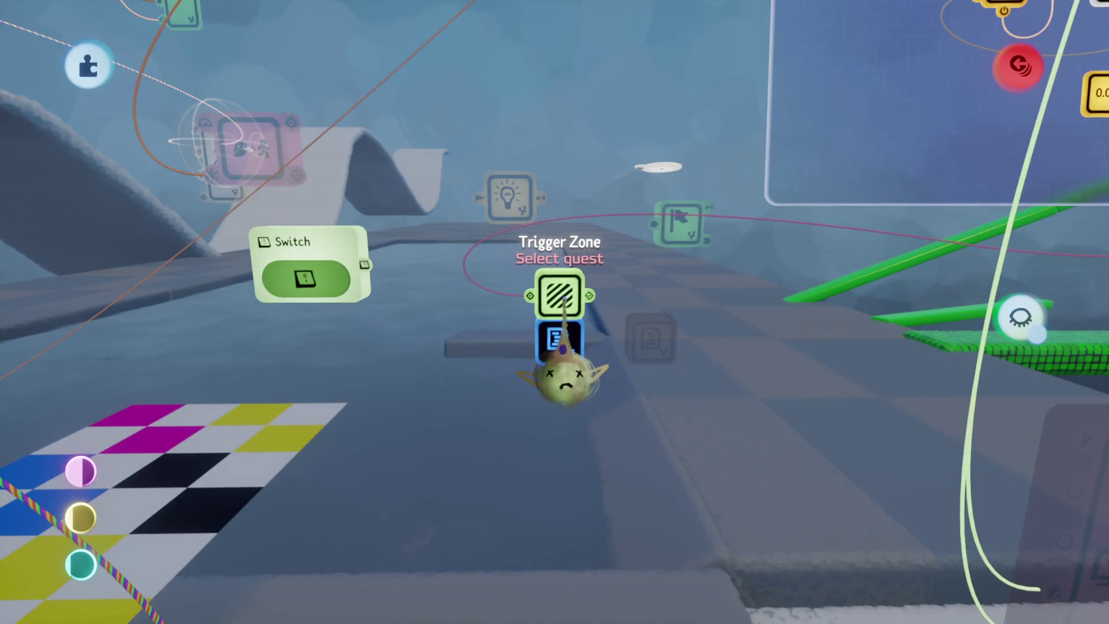
Move to the Quest microchip's logic and bring up the Arrow text gadget's settings.
{"action": "mouse_move", "coordinate": [578, 295]}
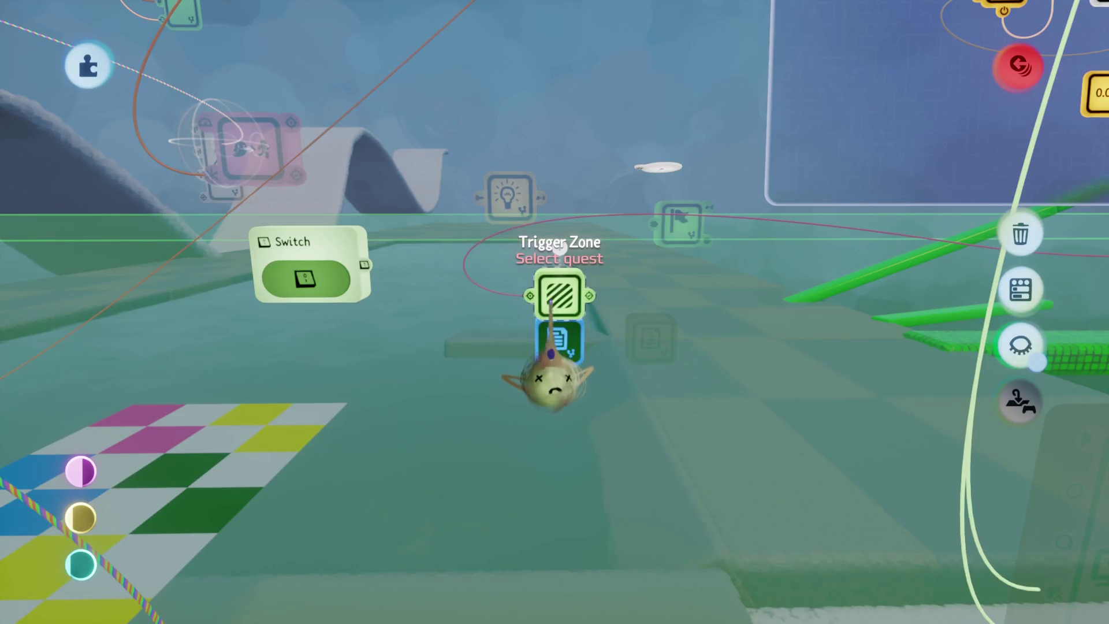
{"action": "scroll", "coordinate": [560, 248], "scroll_direction": "up", "scroll_amount": 5}
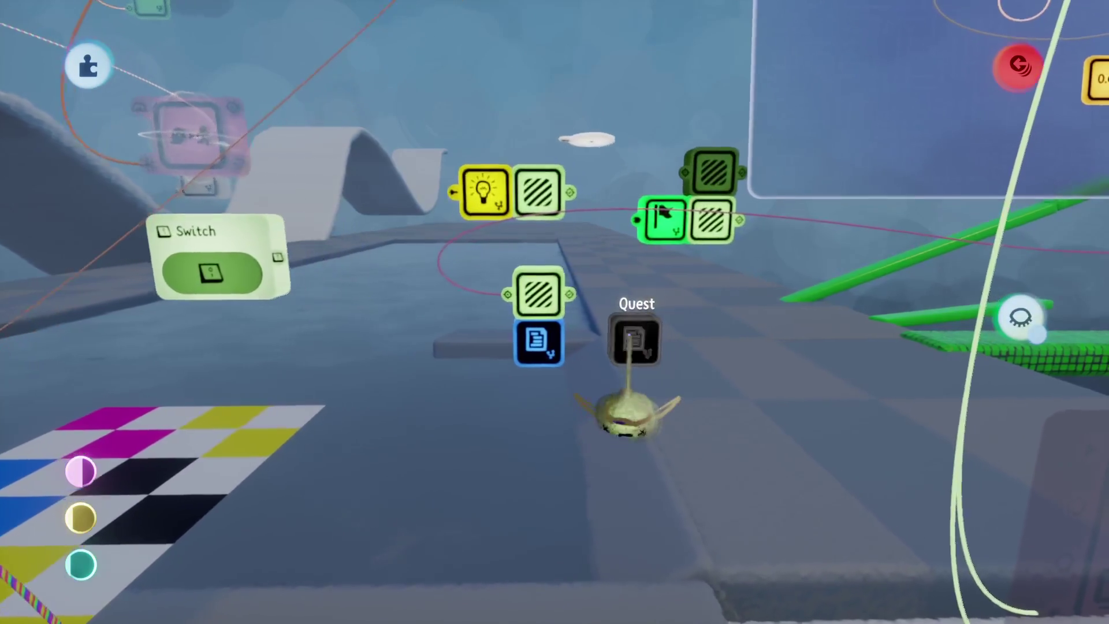
{"action": "scroll", "coordinate": [630, 334], "scroll_direction": "down", "scroll_amount": 5}
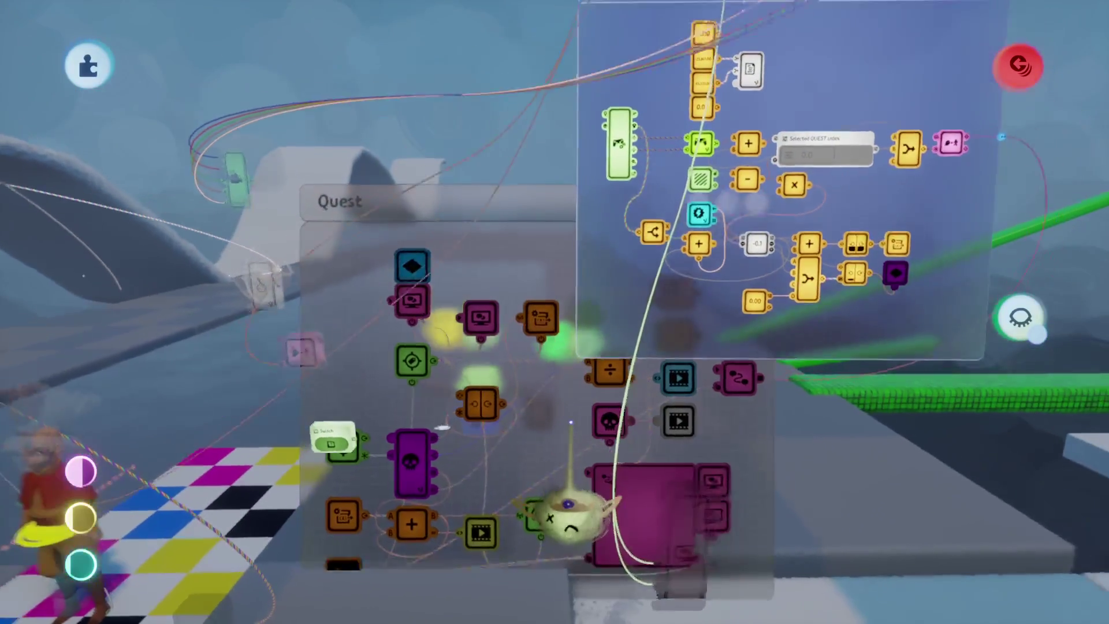
{"action": "scroll", "coordinate": [570, 511], "scroll_direction": "down", "scroll_amount": 5}
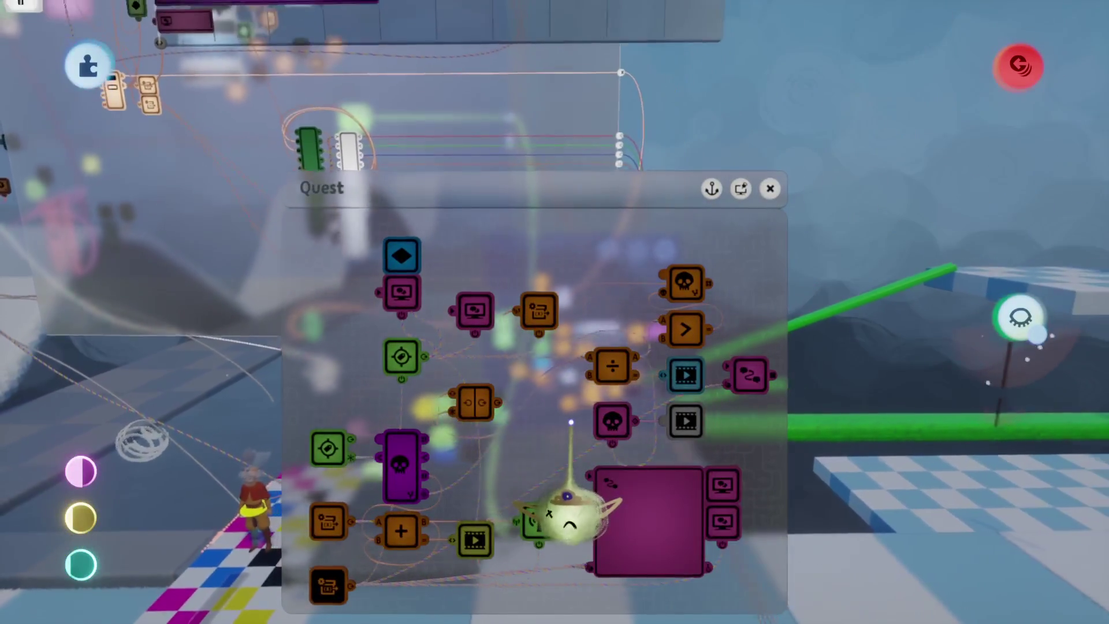
{"action": "scroll", "coordinate": [572, 512], "scroll_direction": "up", "scroll_amount": 5}
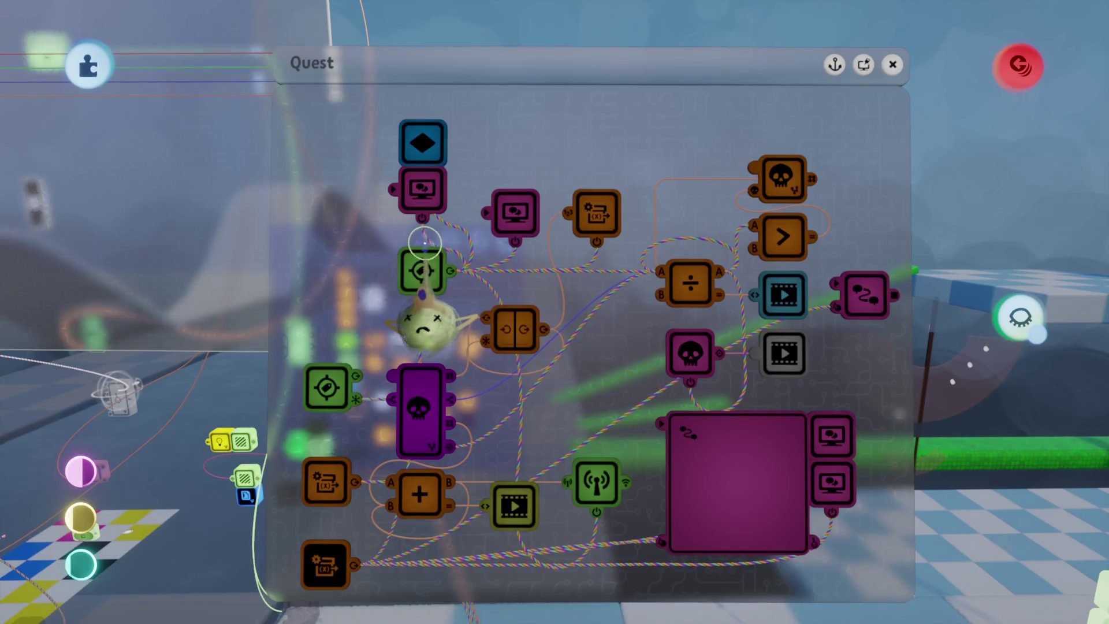
{"action": "scroll", "coordinate": [425, 243], "scroll_direction": "down", "scroll_amount": 3}
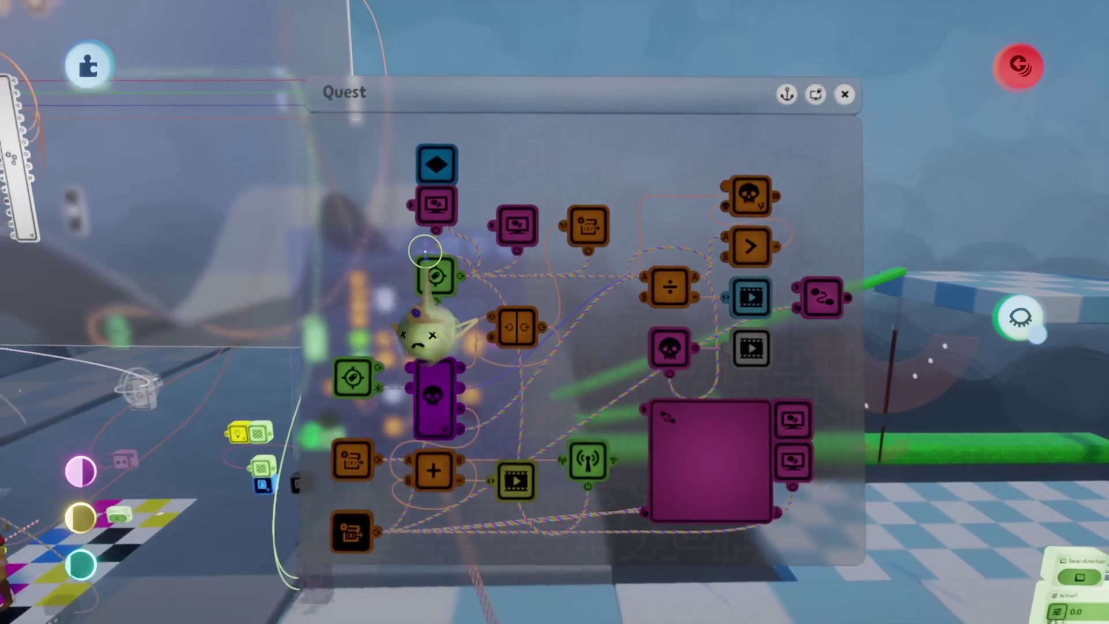
{"action": "scroll", "coordinate": [425, 251], "scroll_direction": "down", "scroll_amount": 3}
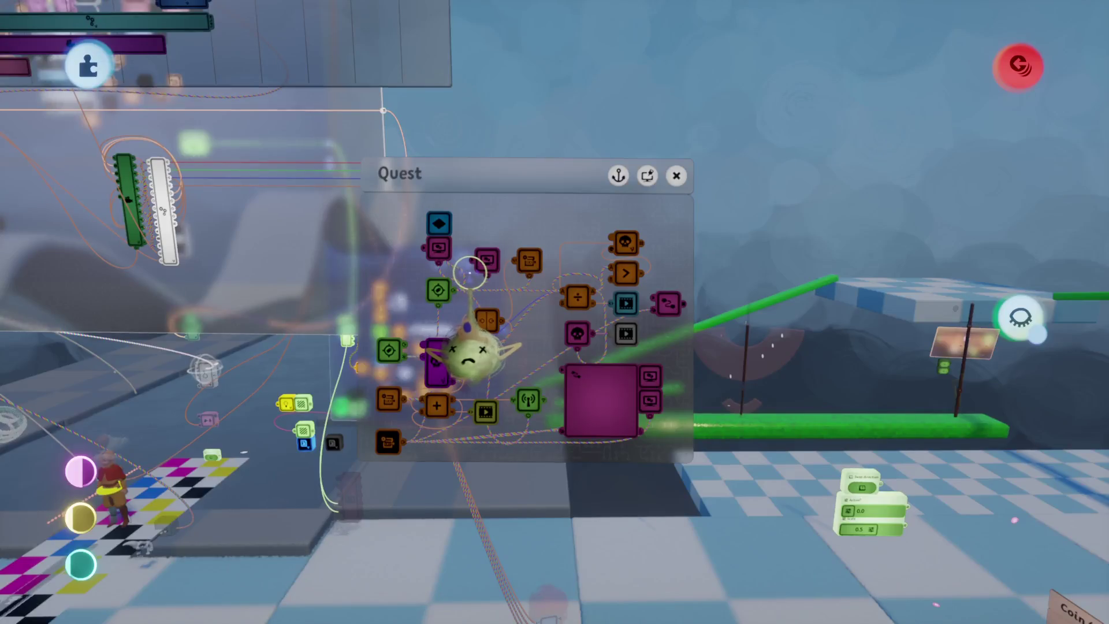
{"action": "scroll", "coordinate": [484, 271], "scroll_direction": "up", "scroll_amount": 5}
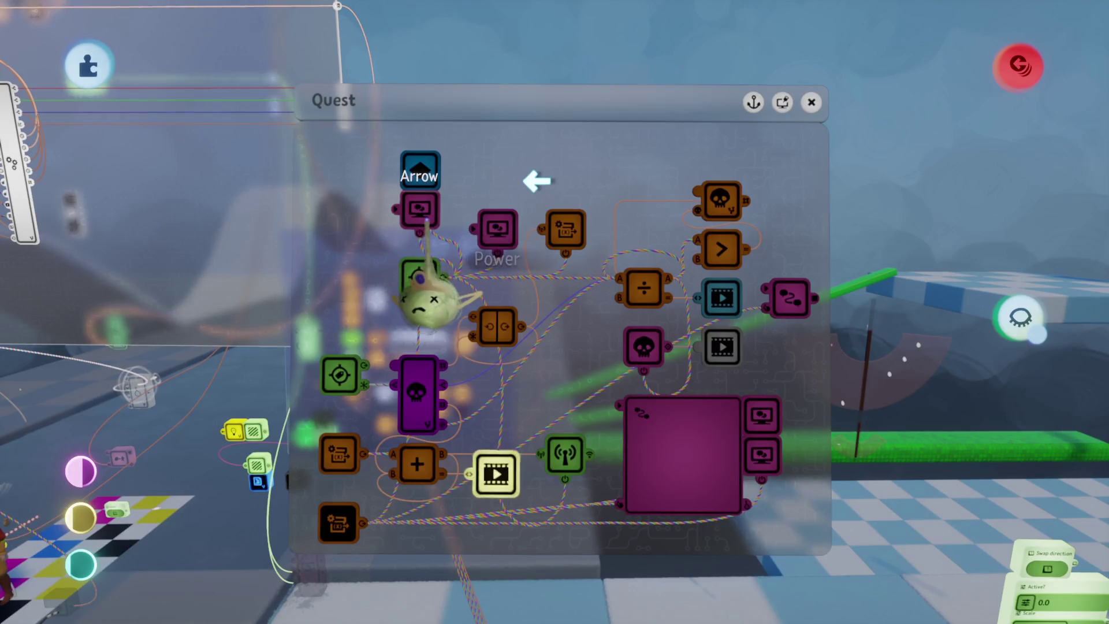
{"action": "left_click", "coordinate": [424, 226]}
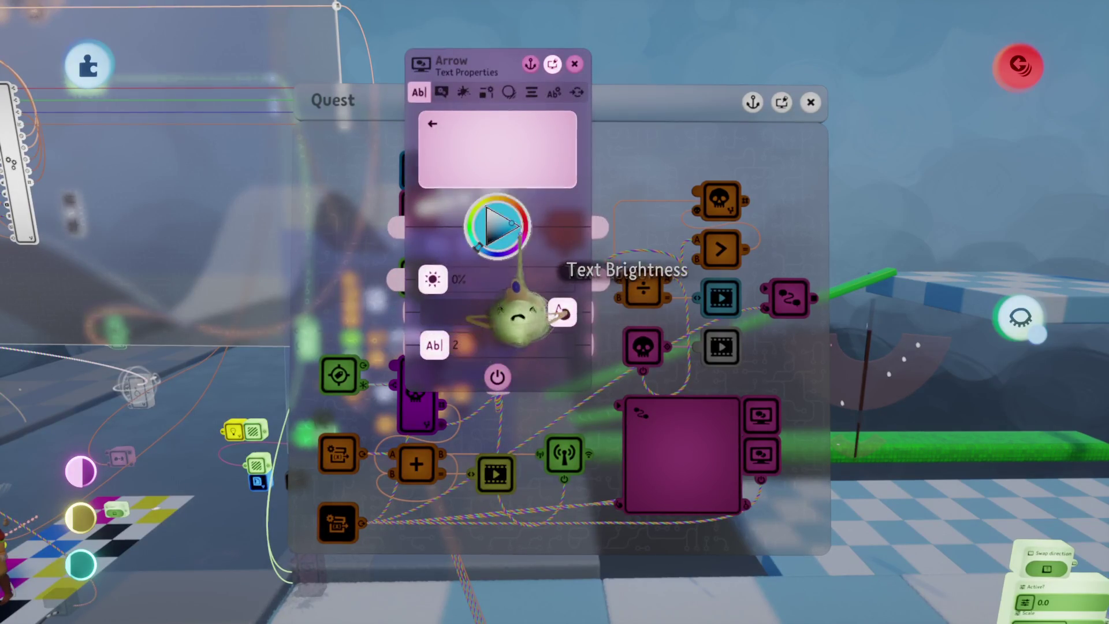
{"action": "key", "text": "Escape"}
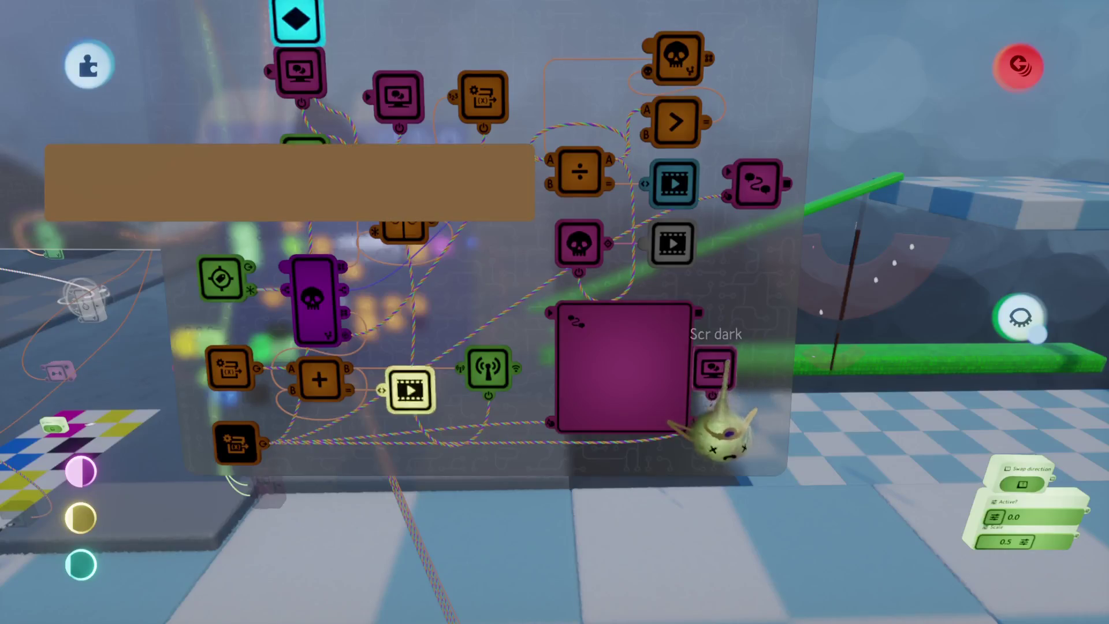
Inspect Scr dark's border settings, then reposition the Text Displayer's text and text box.
{"action": "left_click", "coordinate": [715, 370]}
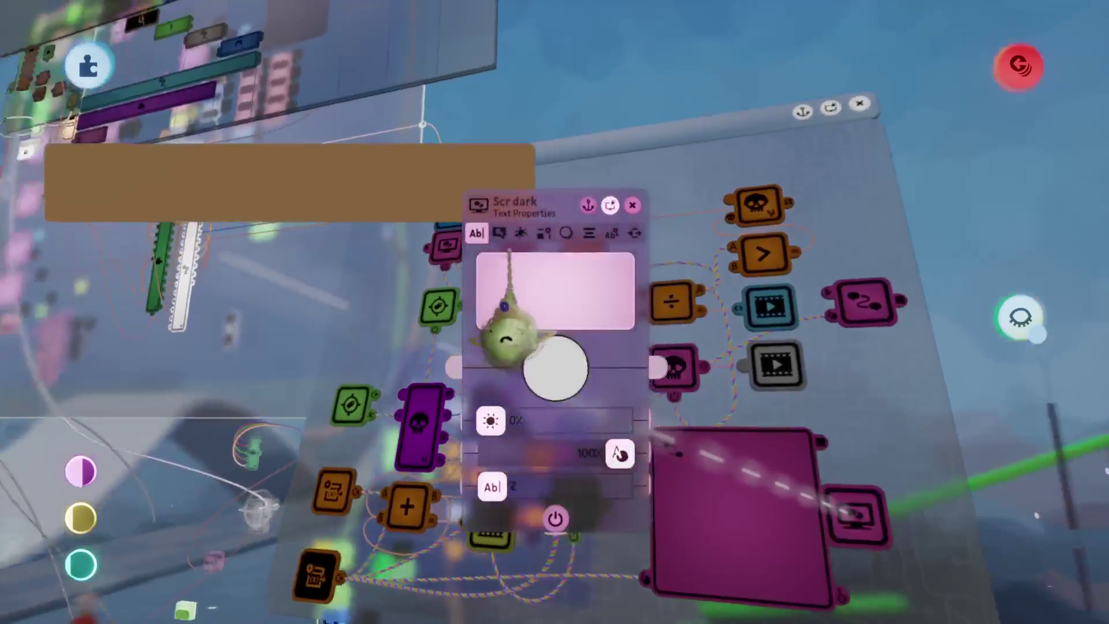
{"action": "key", "text": "Tab"}
{"action": "key", "text": "Tab"}
{"action": "key", "text": "Tab"}
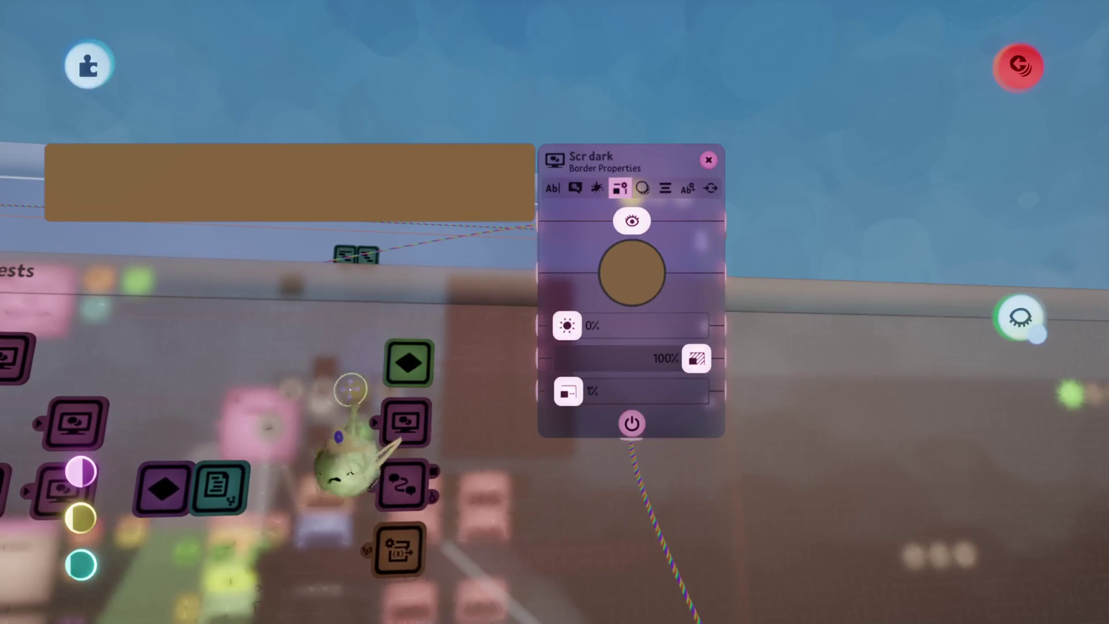
{"action": "left_click", "coordinate": [387, 430]}
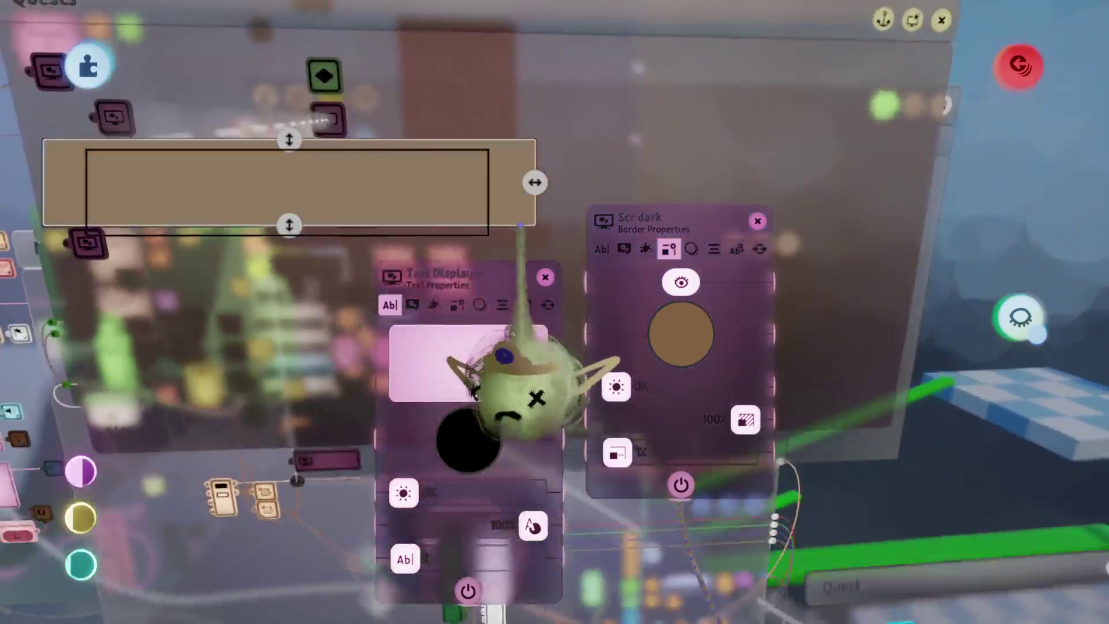
{"action": "mouse_move", "coordinate": [509, 382]}
{"action": "left_mouse_down"}
{"action": "mouse_move", "coordinate": [520, 384]}
{"action": "mouse_move", "coordinate": [478, 384]}
{"action": "mouse_move", "coordinate": [486, 364]}
{"action": "left_mouse_up"}
{"action": "left_click_drag", "start_coordinate": [510, 204], "coordinate": [553, 219]}
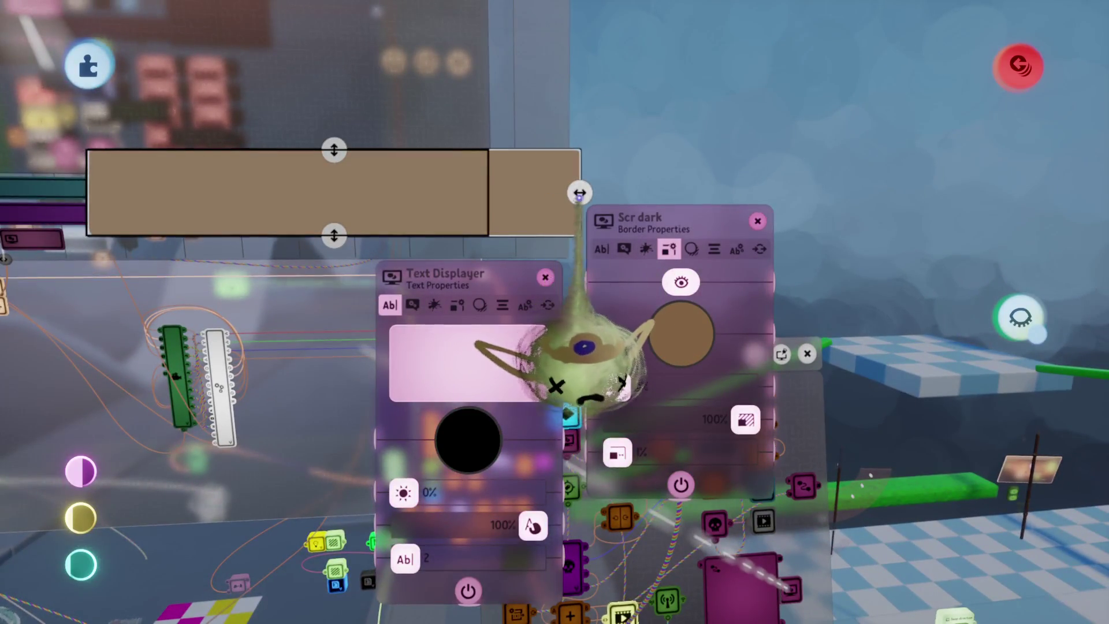
{"action": "left_click_drag", "start_coordinate": [580, 192], "coordinate": [499, 193]}
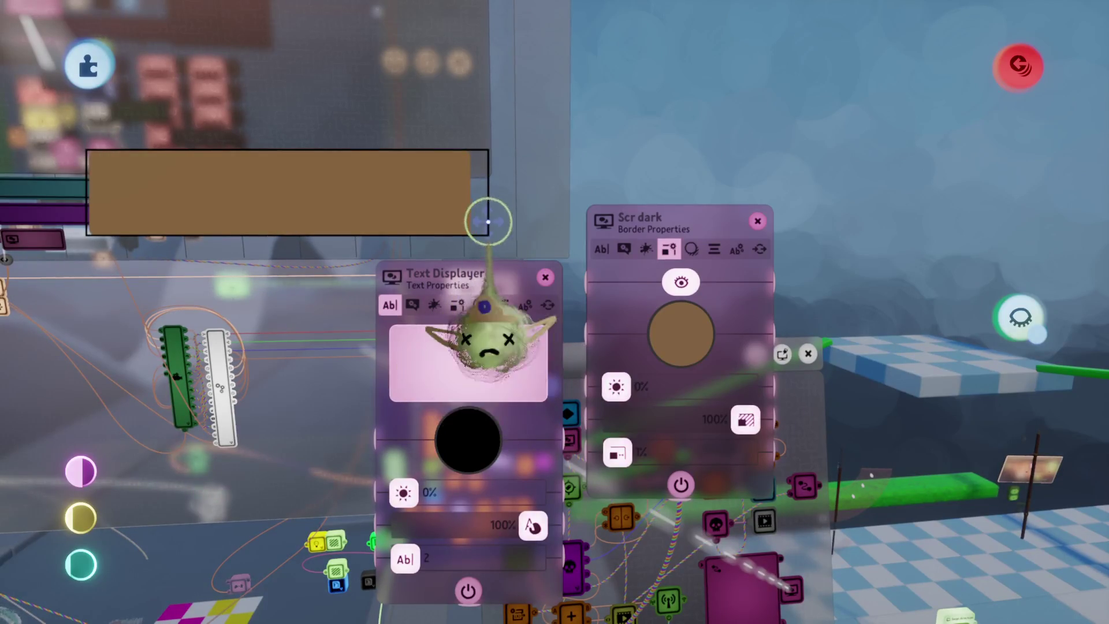
Narrow the Text Displayer's text box so its right edge matches the brown backdrop.
{"action": "key", "text": "Escape"}
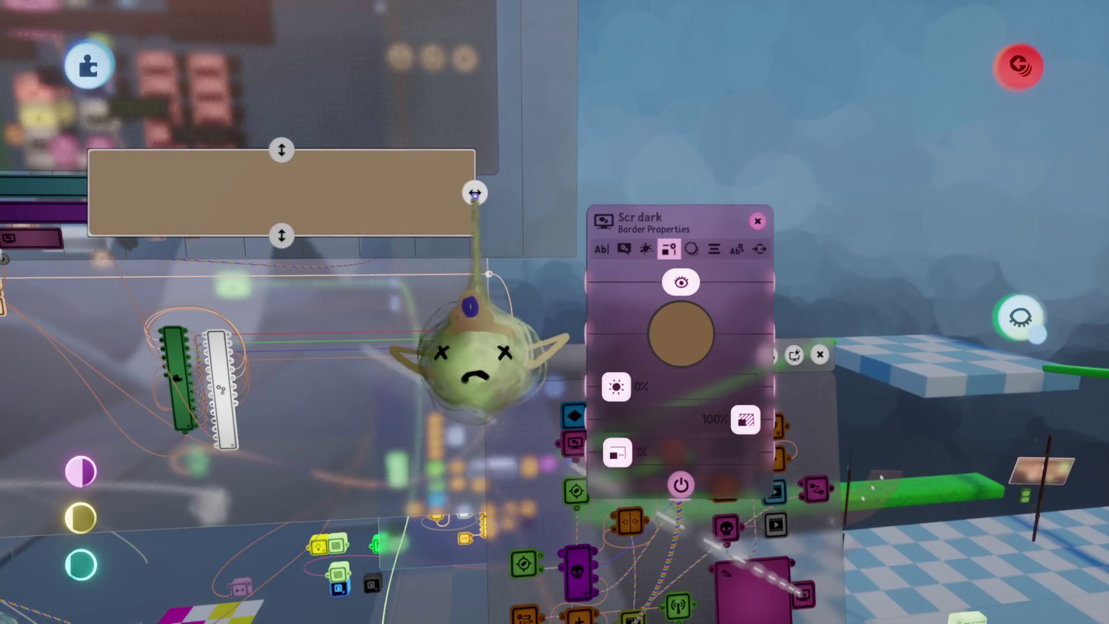
{"action": "left_click", "coordinate": [490, 203]}
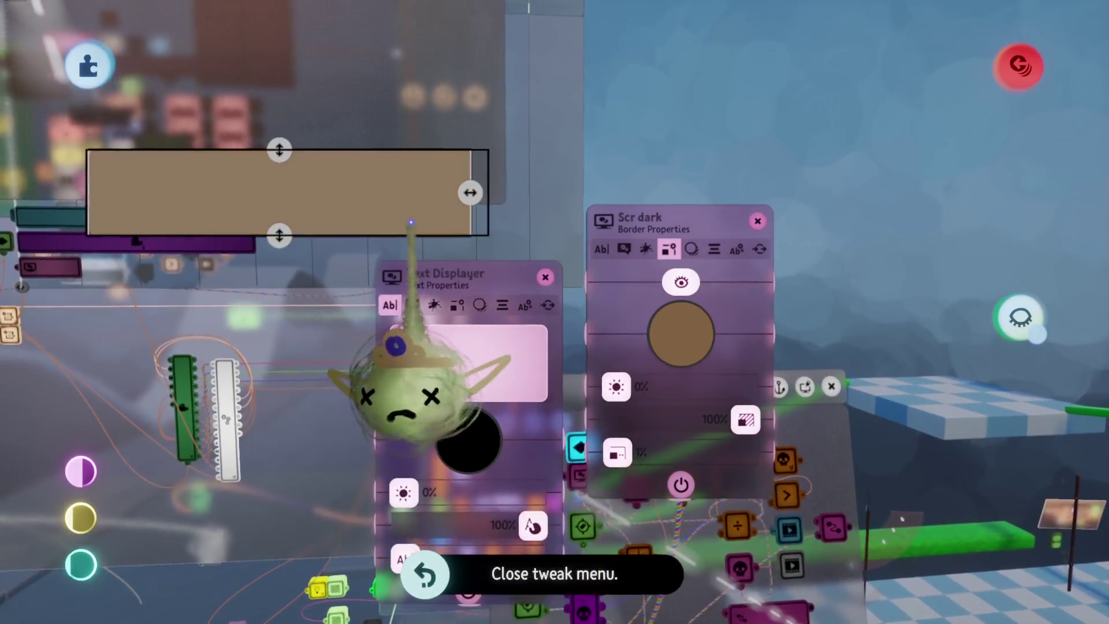
{"action": "key", "text": "Escape"}
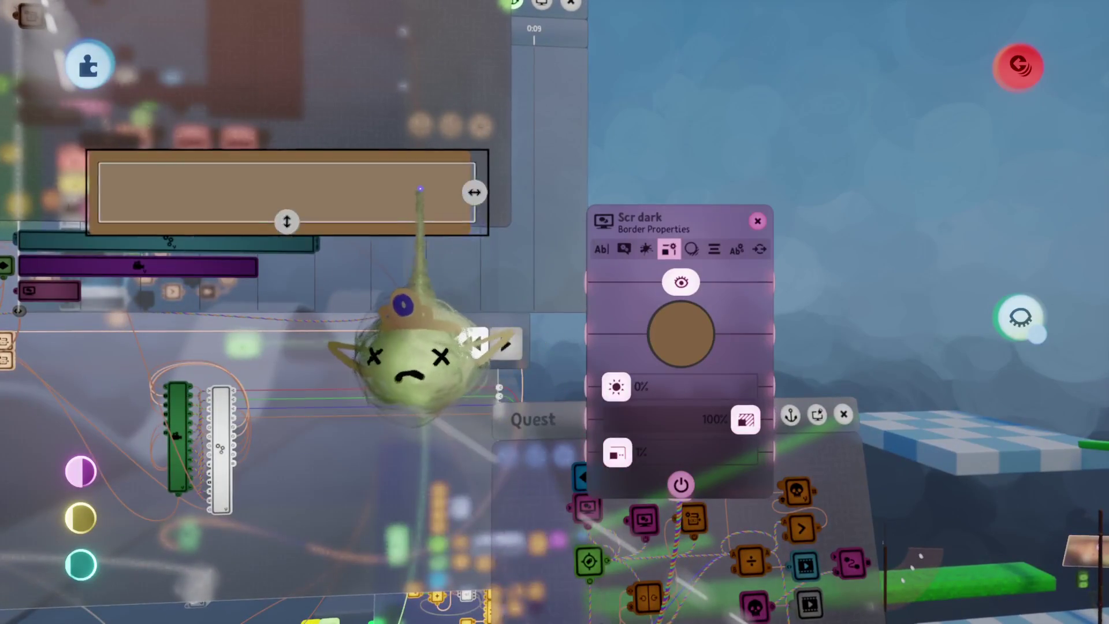
{"action": "mouse_move", "coordinate": [513, 317]}
{"action": "left_mouse_down"}
{"action": "mouse_move", "coordinate": [464, 248]}
{"action": "mouse_move", "coordinate": [285, 94]}
{"action": "mouse_move", "coordinate": [239, 88]}
{"action": "left_mouse_up"}
{"action": "mouse_move", "coordinate": [367, 166]}
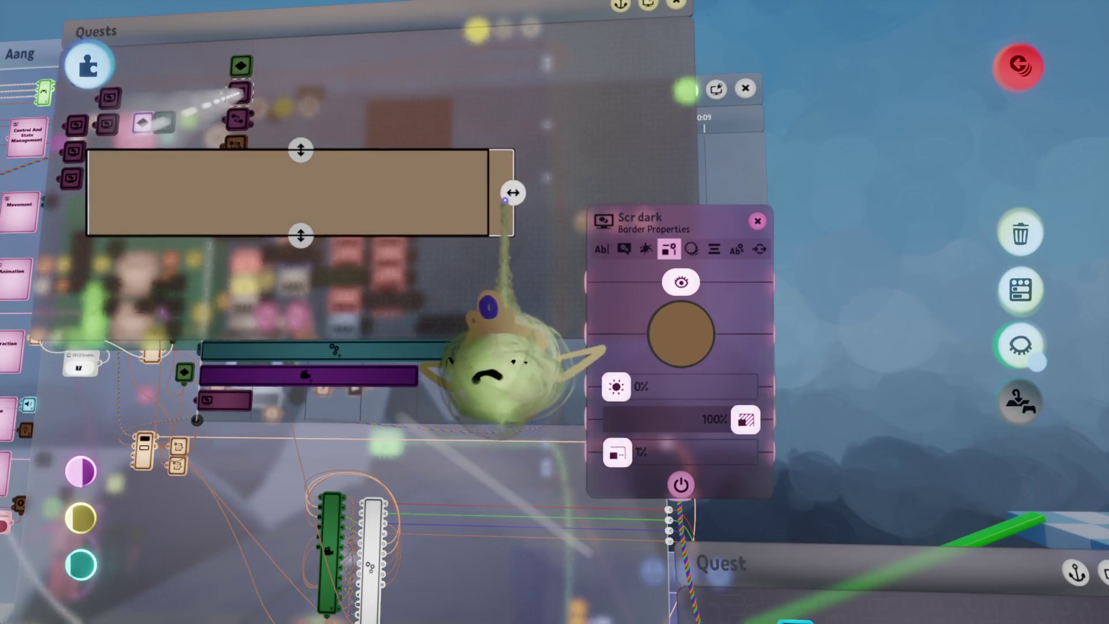
{"action": "left_click_drag", "start_coordinate": [494, 198], "coordinate": [477, 198]}
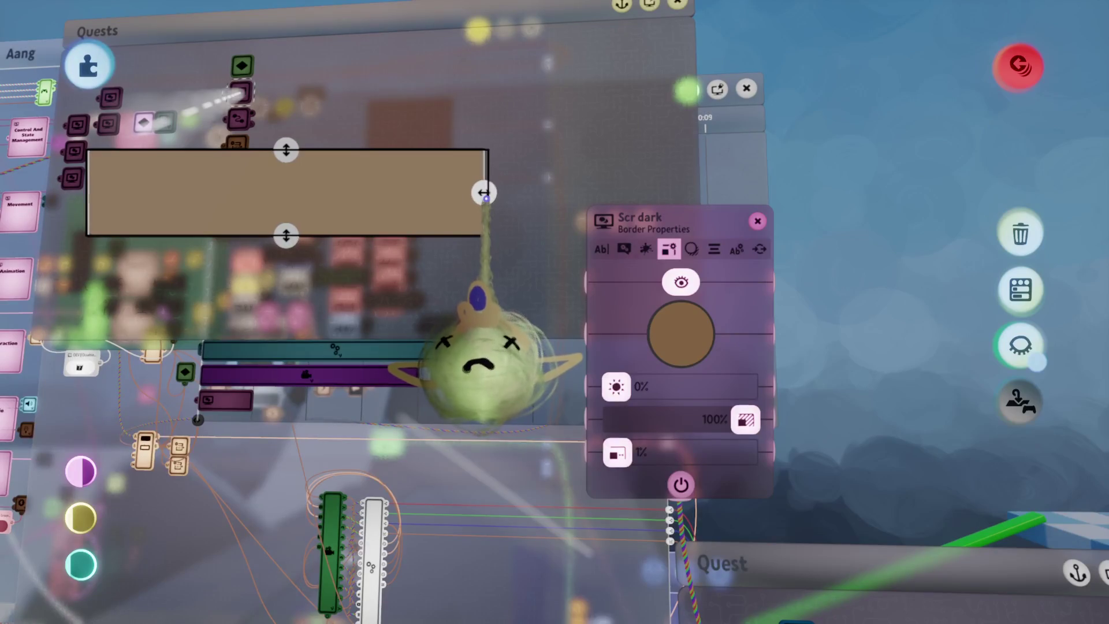
{"action": "mouse_move", "coordinate": [487, 193]}
{"action": "left_mouse_down"}
{"action": "mouse_move", "coordinate": [639, 458]}
{"action": "mouse_move", "coordinate": [641, 370]}
{"action": "left_mouse_up"}
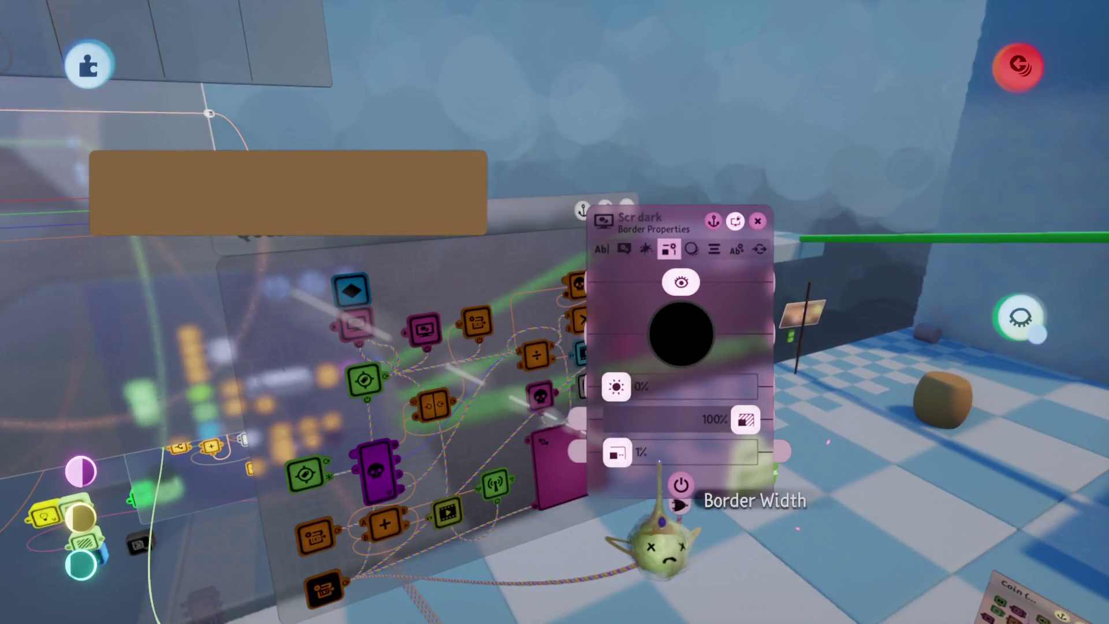
Set Scr dark's shadow offset to 0% and its border width to 42%.
{"action": "left_click_drag", "start_coordinate": [665, 452], "coordinate": [851, 448]}
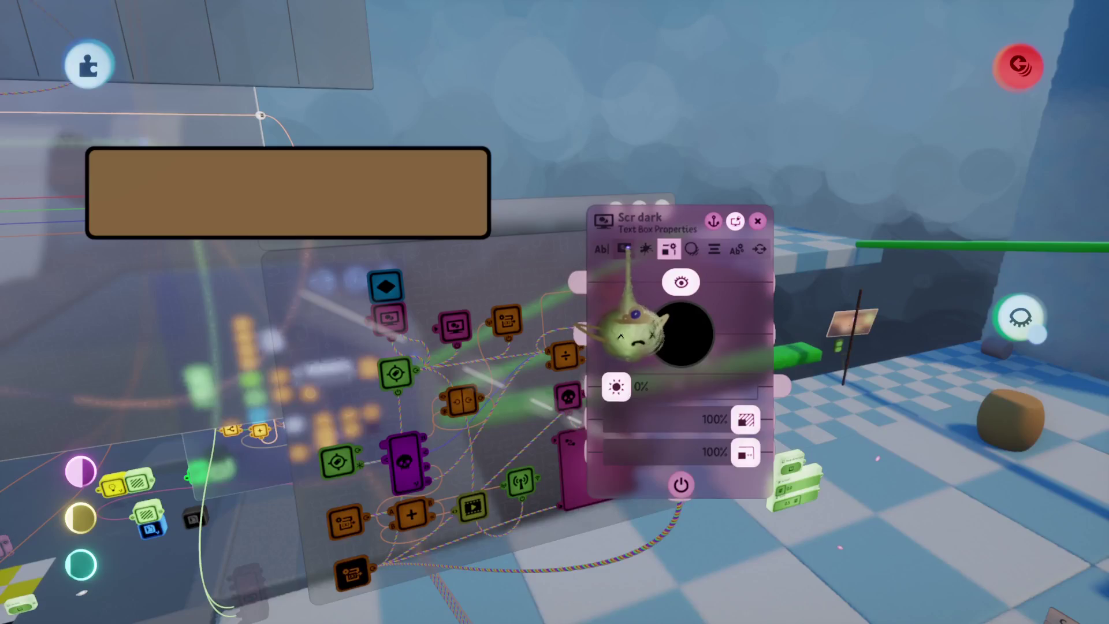
{"action": "left_click", "coordinate": [624, 248]}
{"action": "left_click_drag", "start_coordinate": [636, 506], "coordinate": [616, 507]}
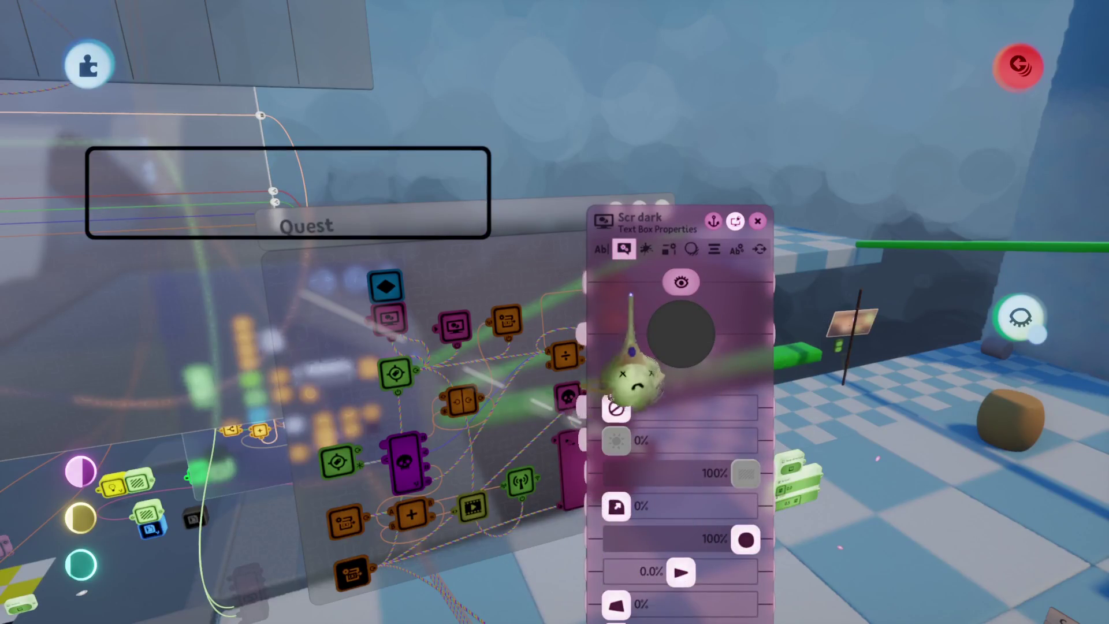
{"action": "left_click", "coordinate": [671, 249]}
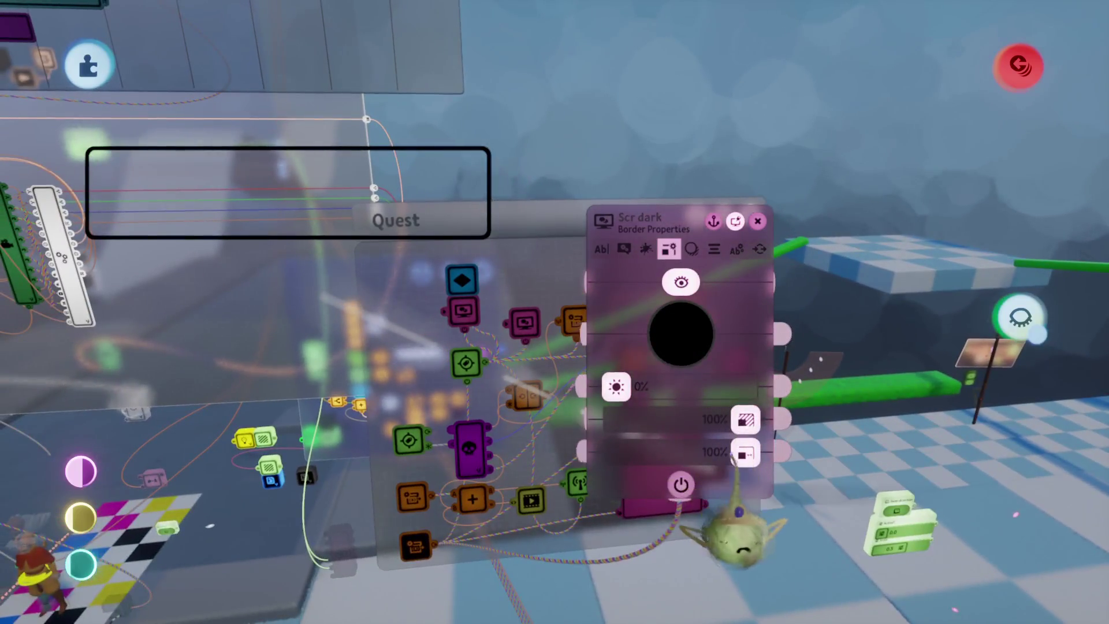
{"action": "mouse_move", "coordinate": [734, 456]}
{"action": "left_mouse_down"}
{"action": "mouse_move", "coordinate": [629, 457]}
{"action": "mouse_move", "coordinate": [665, 456]}
{"action": "left_mouse_up"}
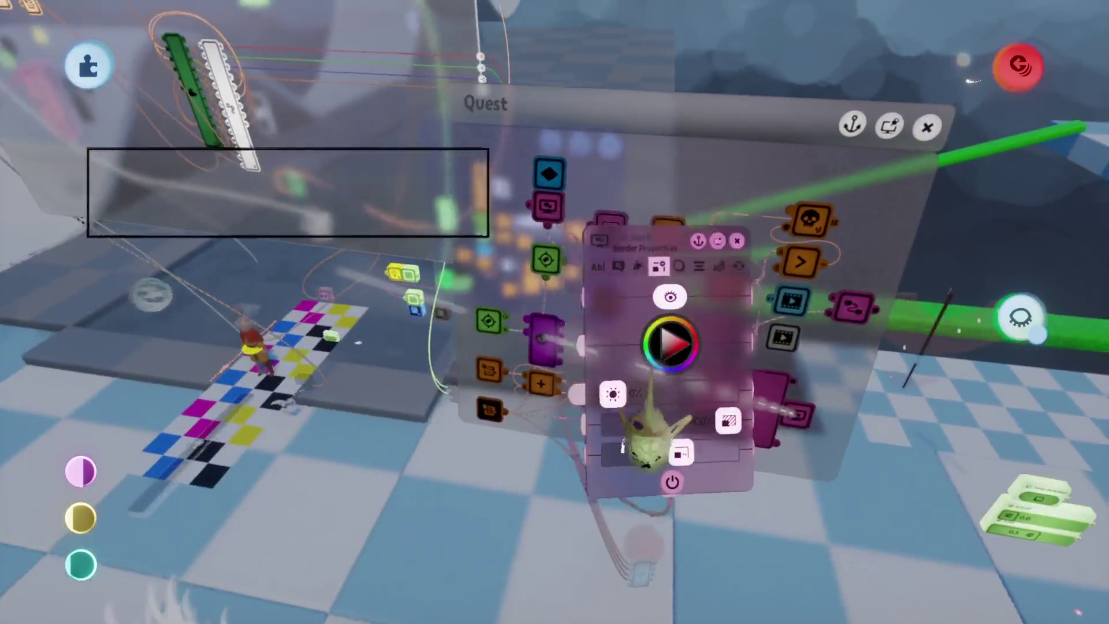
{"action": "key", "text": "Escape"}
Check the Dialogue Text Displayer's tail shape colour, then return to its text settings.
{"action": "left_click", "coordinate": [650, 370]}
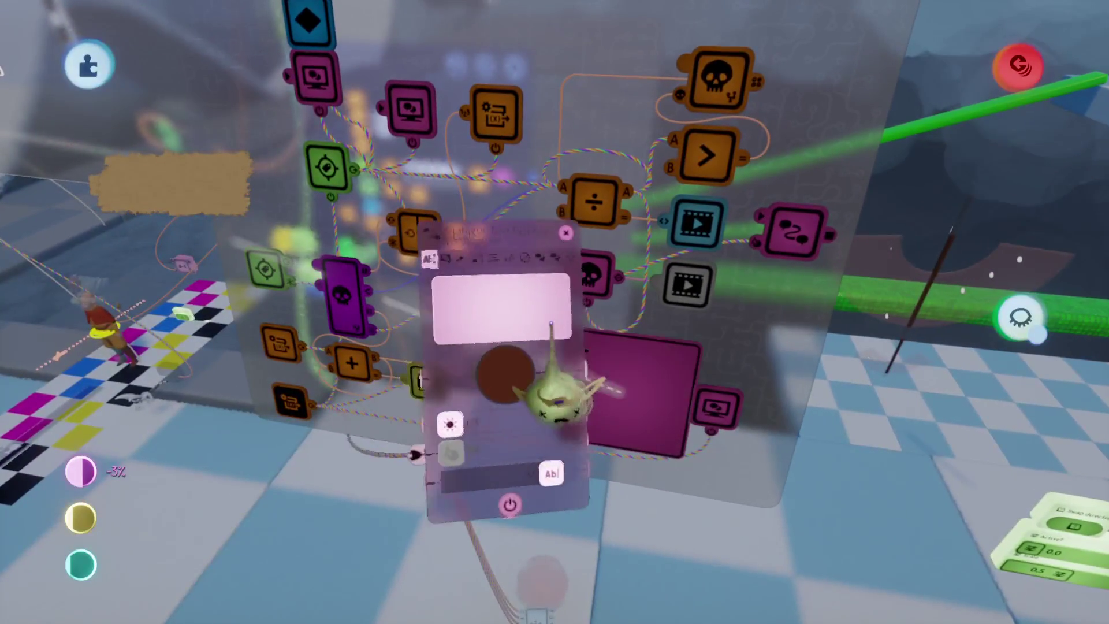
{"action": "left_click", "coordinate": [419, 239]}
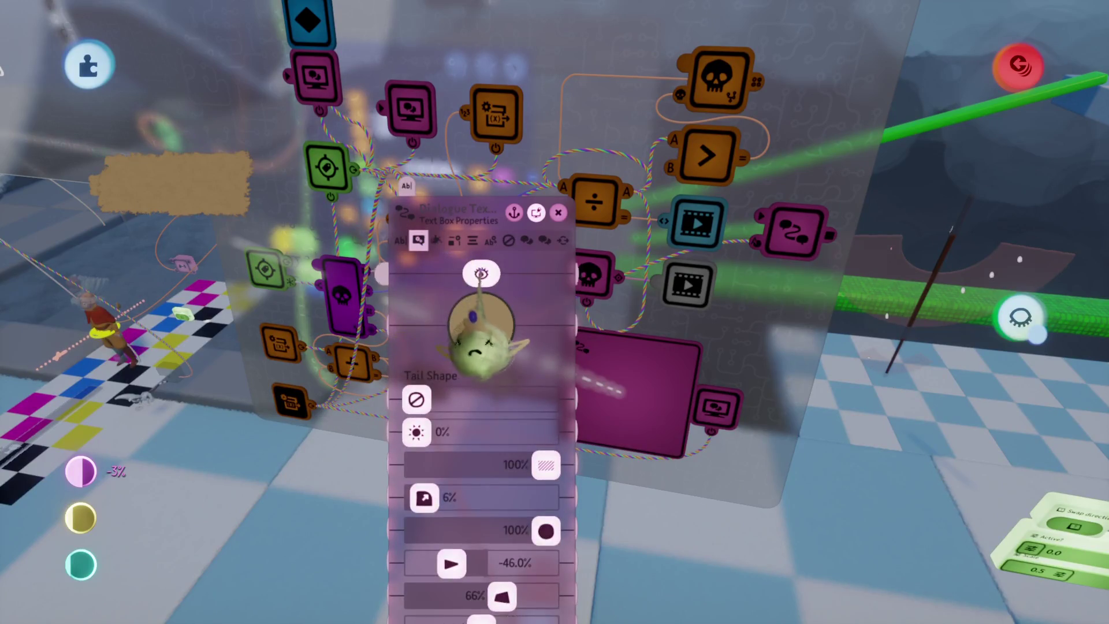
{"action": "left_click", "coordinate": [483, 324]}
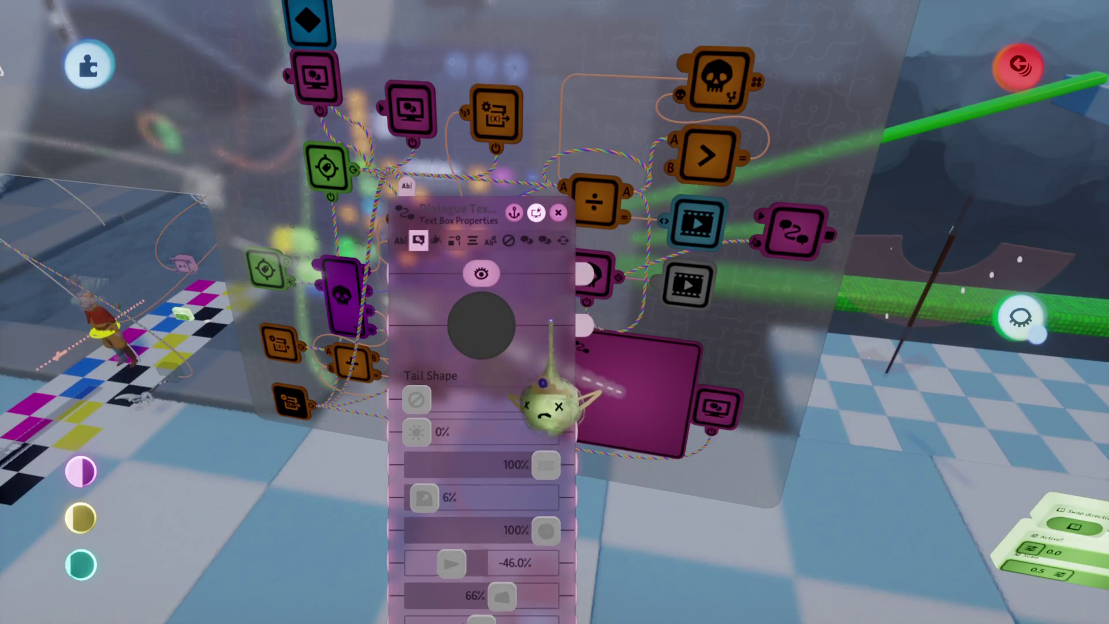
{"action": "left_click", "coordinate": [400, 240]}
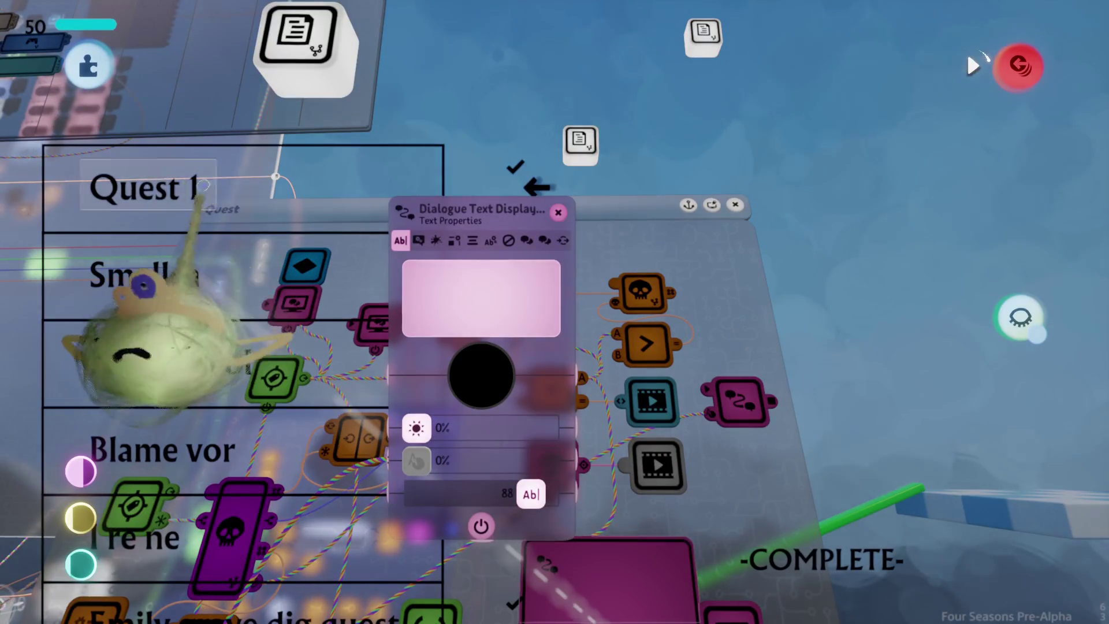
Play-test the in-game journal and check its Quests page.
{"action": "key", "text": "Escape"}
{"action": "key", "text": "Escape"}
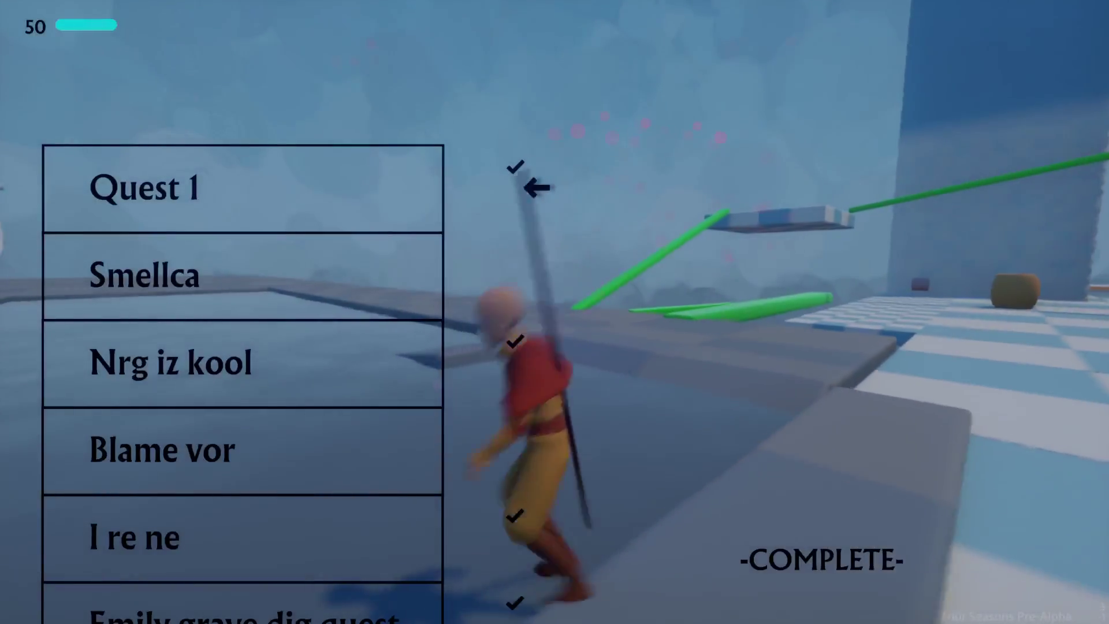
{"action": "key", "text": "Tab"}
{"action": "key", "text": "e"}
{"action": "key", "text": "e"}
{"action": "key", "text": "q"}
{"action": "key", "text": "Escape"}
{"action": "key", "text": "Escape"}
{"action": "left_click", "coordinate": [354, 433]}
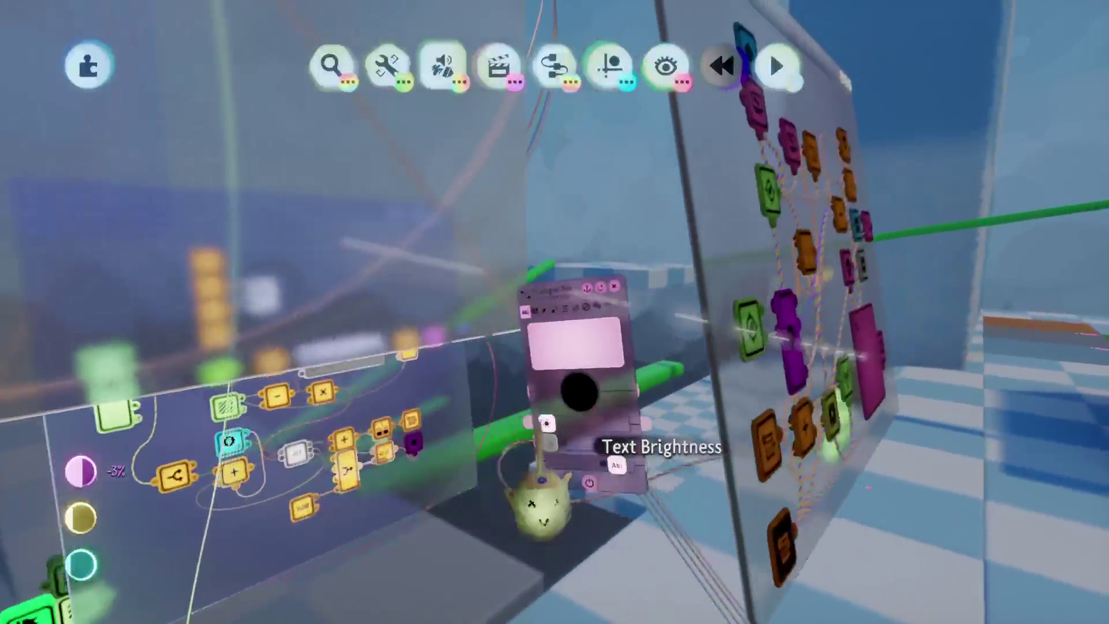
Bring the Quest logic board into view and show Scr dark's general Settings page.
{"action": "key", "text": "Escape"}
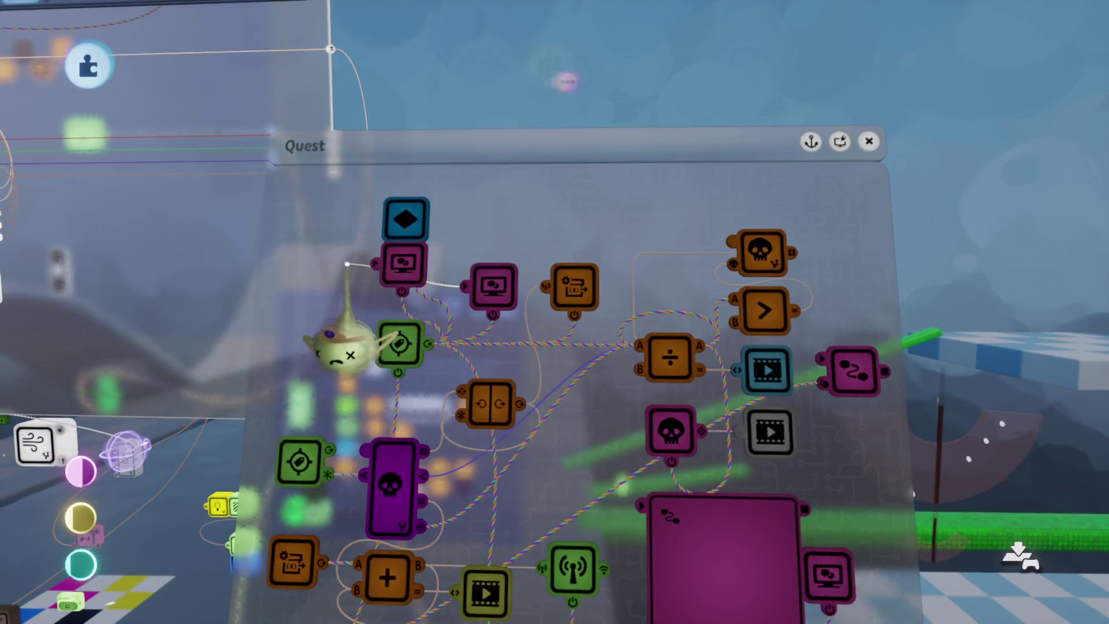
{"action": "mouse_move", "coordinate": [347, 340]}
{"action": "left_mouse_down"}
{"action": "mouse_move", "coordinate": [532, 401]}
{"action": "mouse_move", "coordinate": [555, 396]}
{"action": "mouse_move", "coordinate": [706, 429]}
{"action": "left_mouse_up"}
{"action": "left_click", "coordinate": [528, 301]}
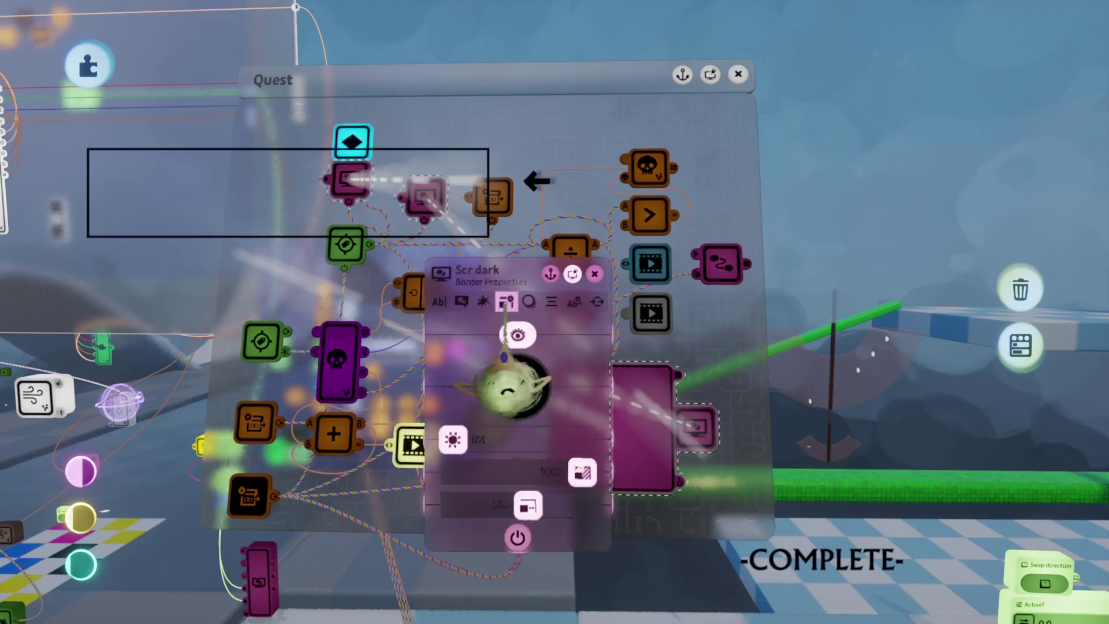
{"action": "left_click", "coordinate": [552, 301]}
{"action": "left_click", "coordinate": [573, 301]}
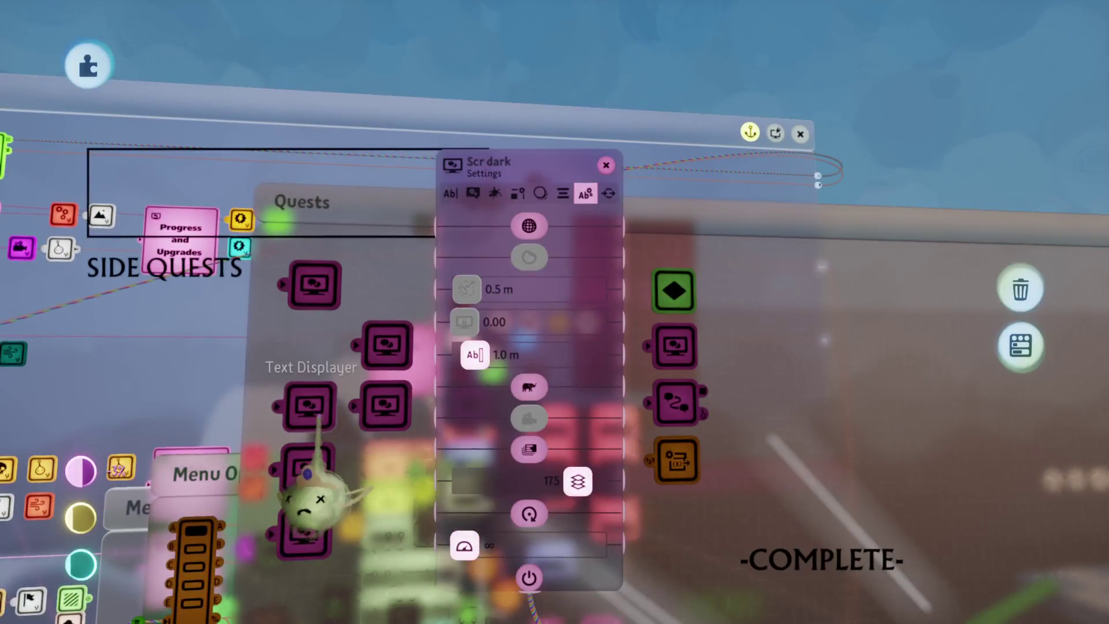
Lower the Scr dark displayer's Sort Order slider from 38 to 37.
{"action": "left_click", "coordinate": [326, 467]}
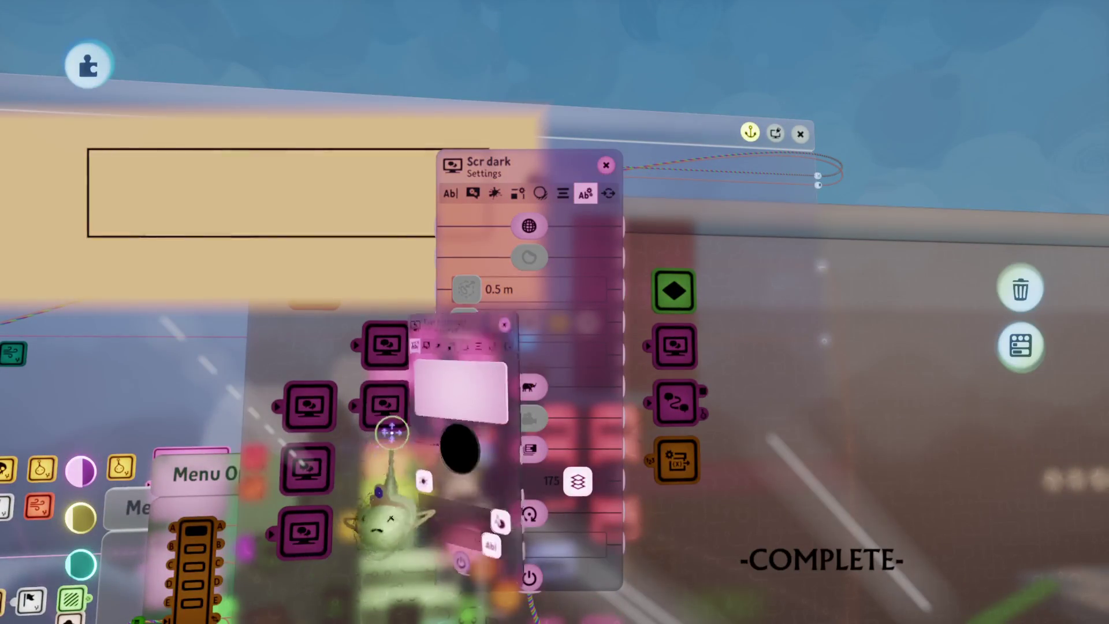
{"action": "key", "text": "Escape"}
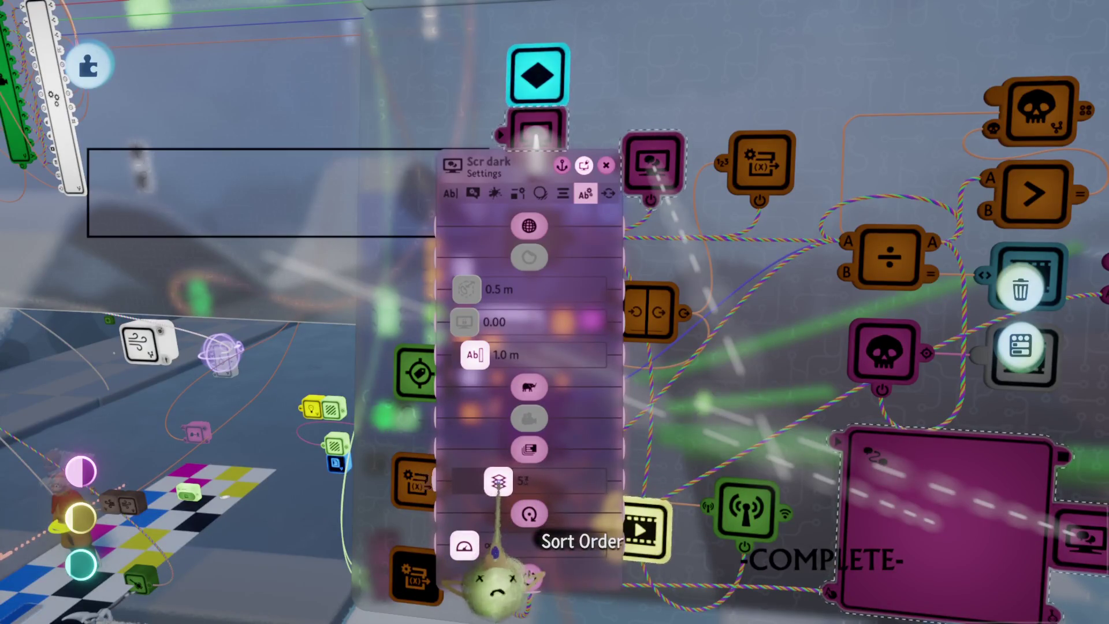
{"action": "mouse_move", "coordinate": [490, 483]}
{"action": "left_click_drag", "start_coordinate": [490, 483], "coordinate": [488, 483]}
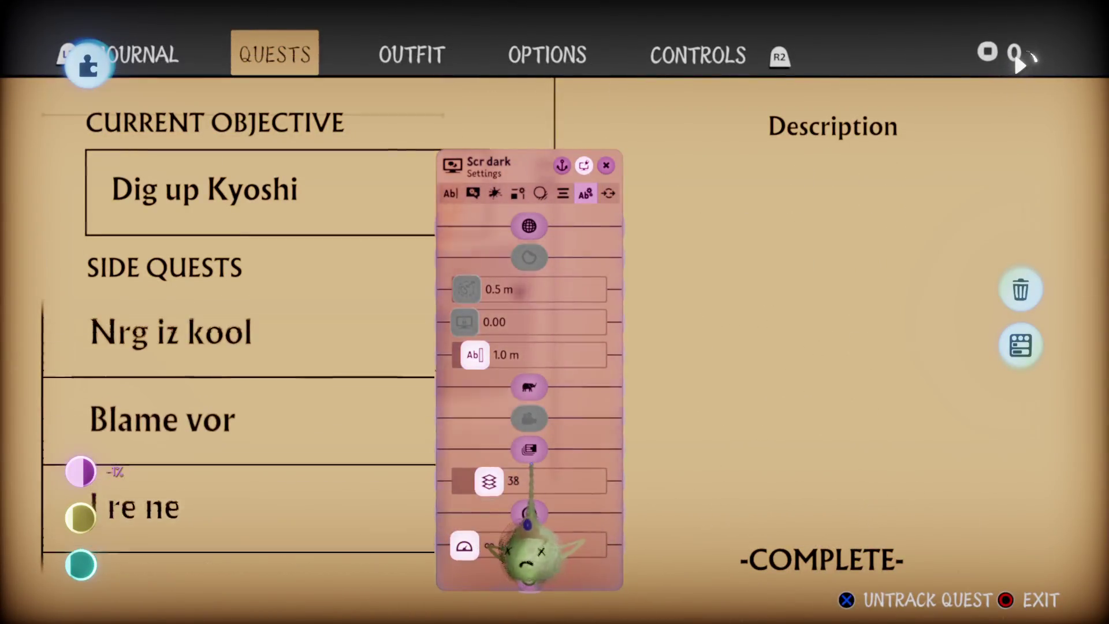
Play-test the journal's Quests page, scrolling through the side-quest list.
{"action": "key", "text": "Escape"}
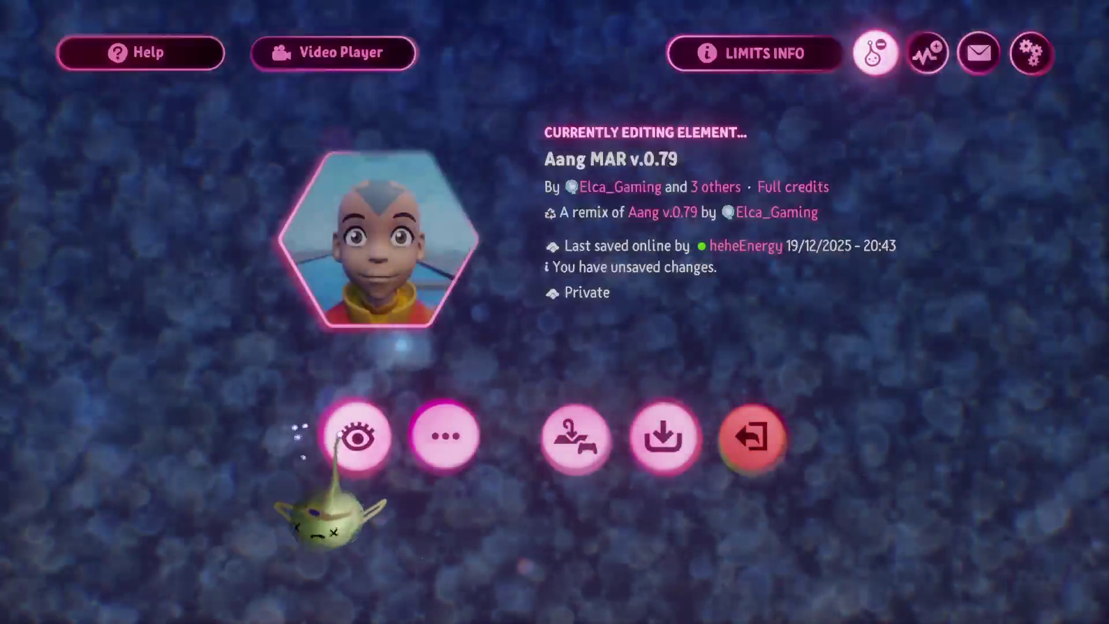
{"action": "left_click", "coordinate": [339, 435]}
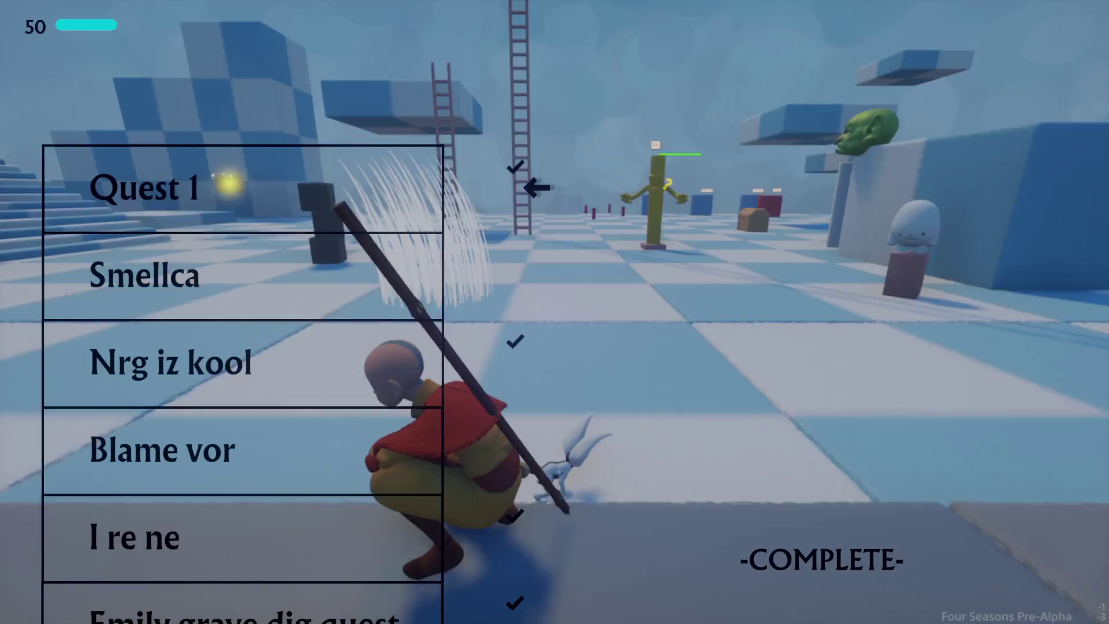
{"action": "key", "text": "Escape"}
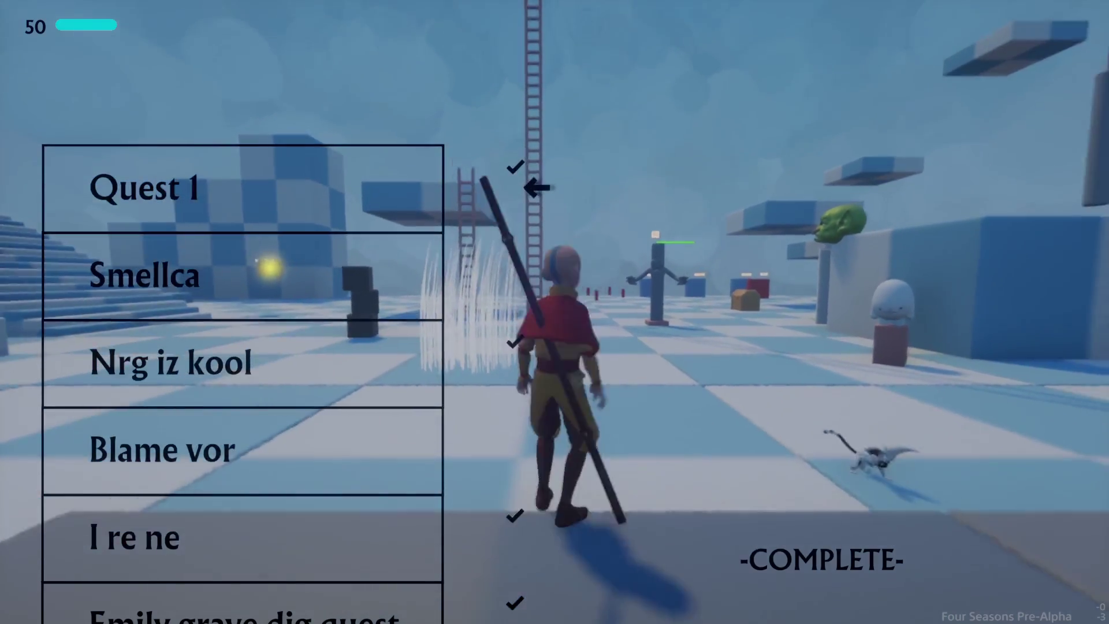
{"action": "key", "text": "Escape"}
{"action": "key", "text": "Right"}
{"action": "key", "text": "Right"}
{"action": "key", "text": "Left"}
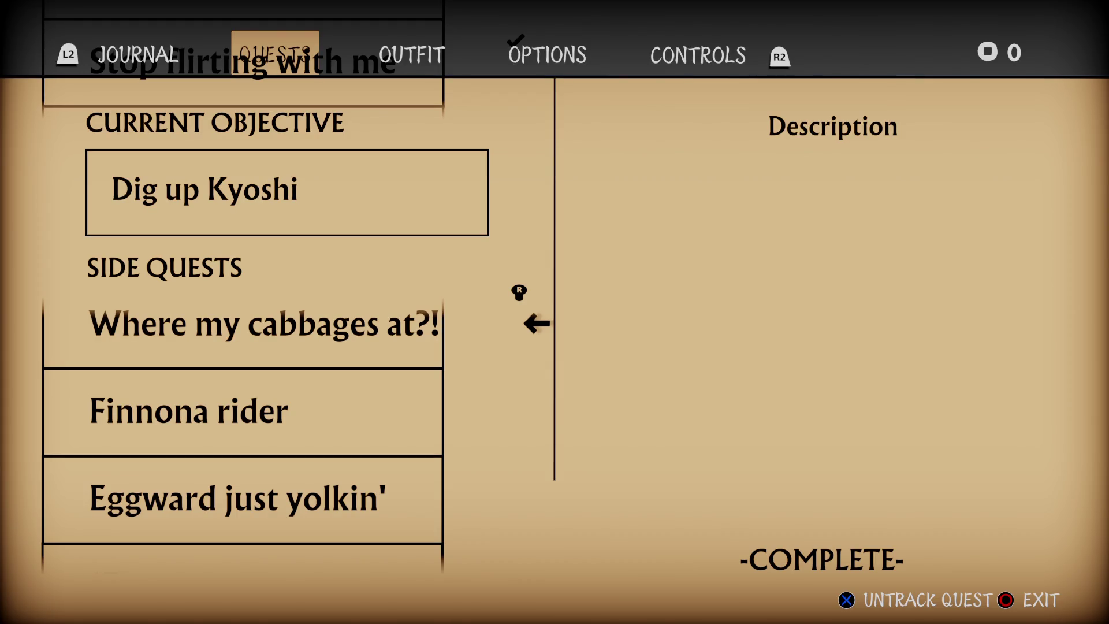
{"action": "scroll", "coordinate": [242, 404], "scroll_direction": "up", "scroll_amount": 5}
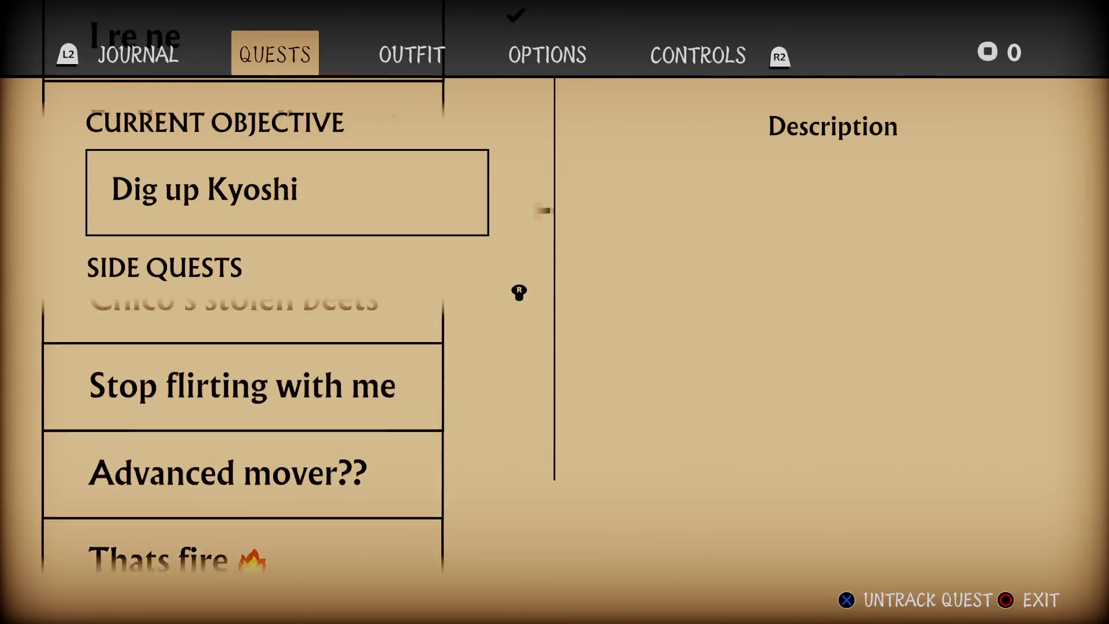
{"action": "scroll", "coordinate": [242, 434], "scroll_direction": "up", "scroll_amount": 4}
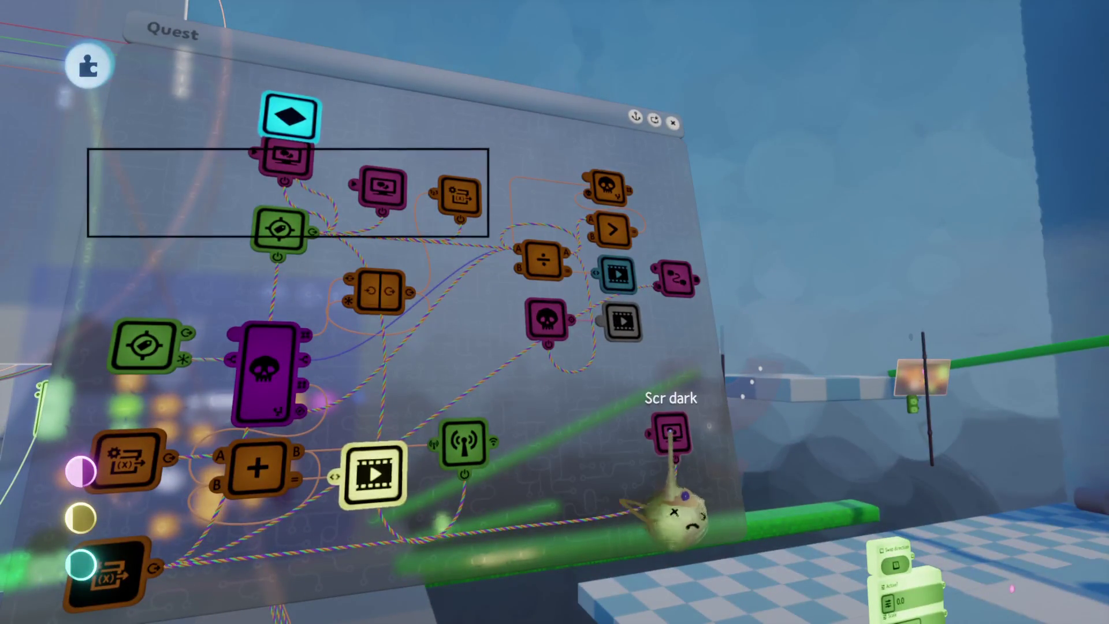
Delete the small screen gadget by the magenta box, then step the selector through the side quests.
{"action": "key", "text": "Delete"}
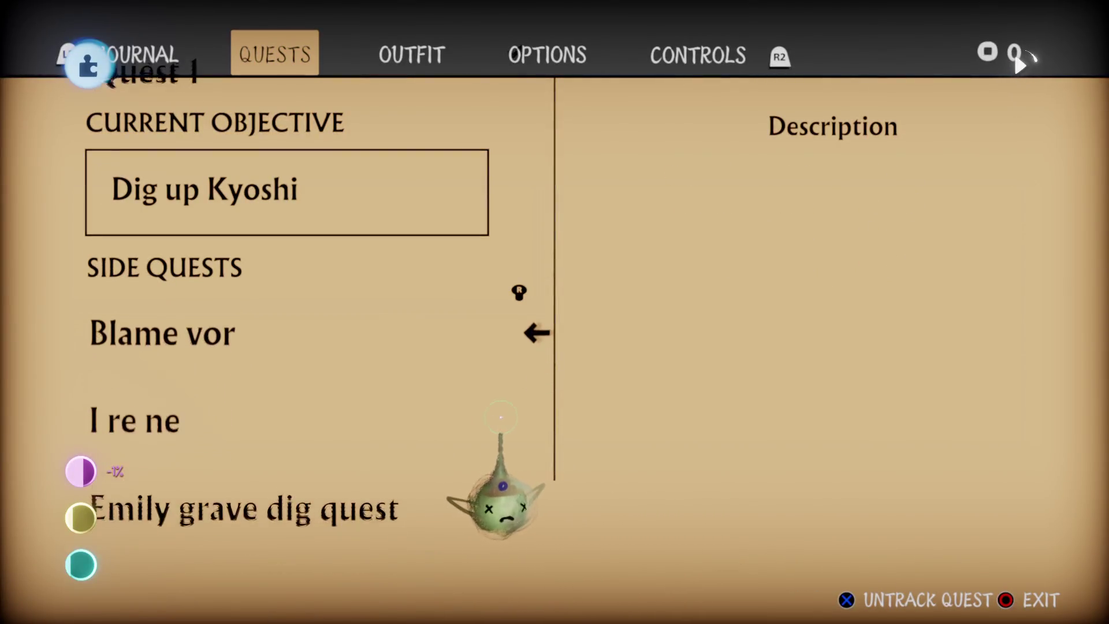
{"action": "key", "text": "Down"}
{"action": "key", "text": "Down"}
{"action": "key", "text": "Down"}
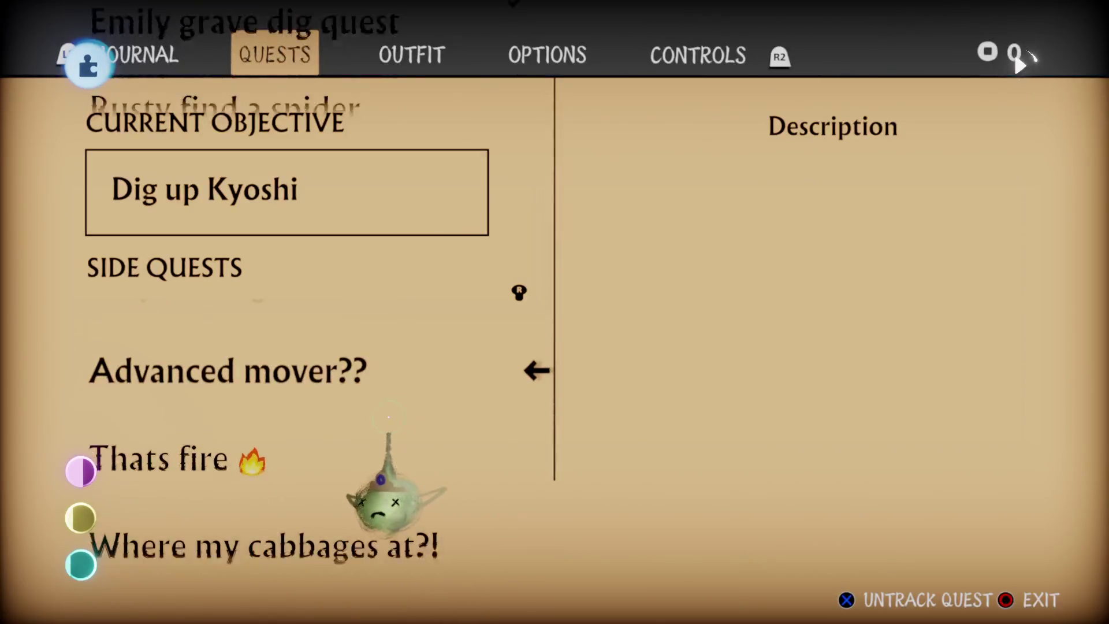
{"action": "key", "text": "Up"}
{"action": "key", "text": "Up"}
{"action": "key", "text": "Up"}
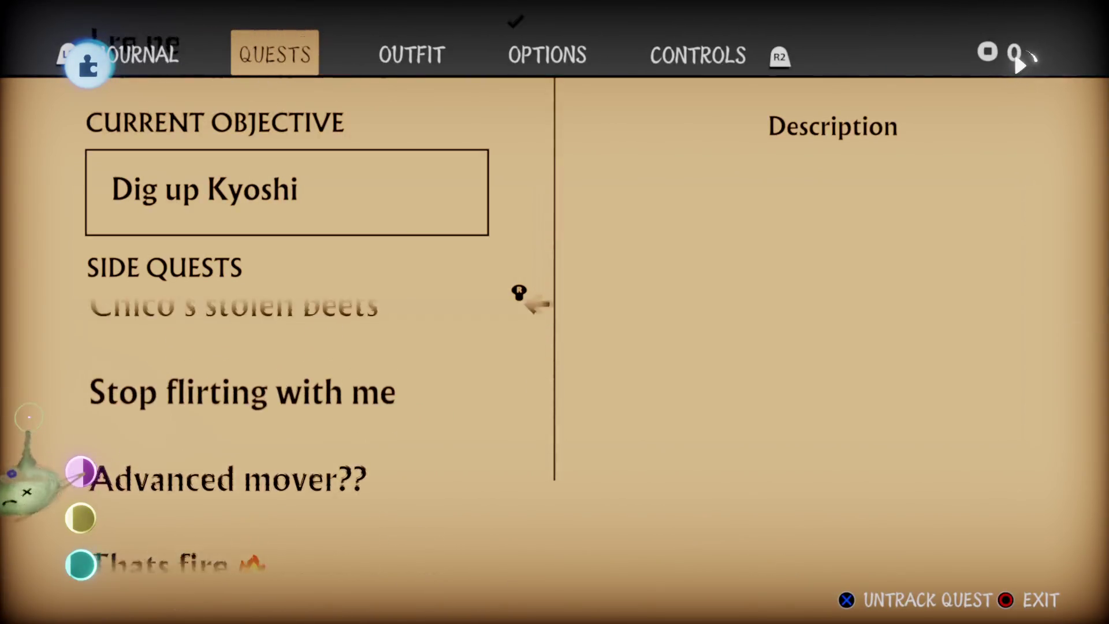
{"action": "key", "text": "Up"}
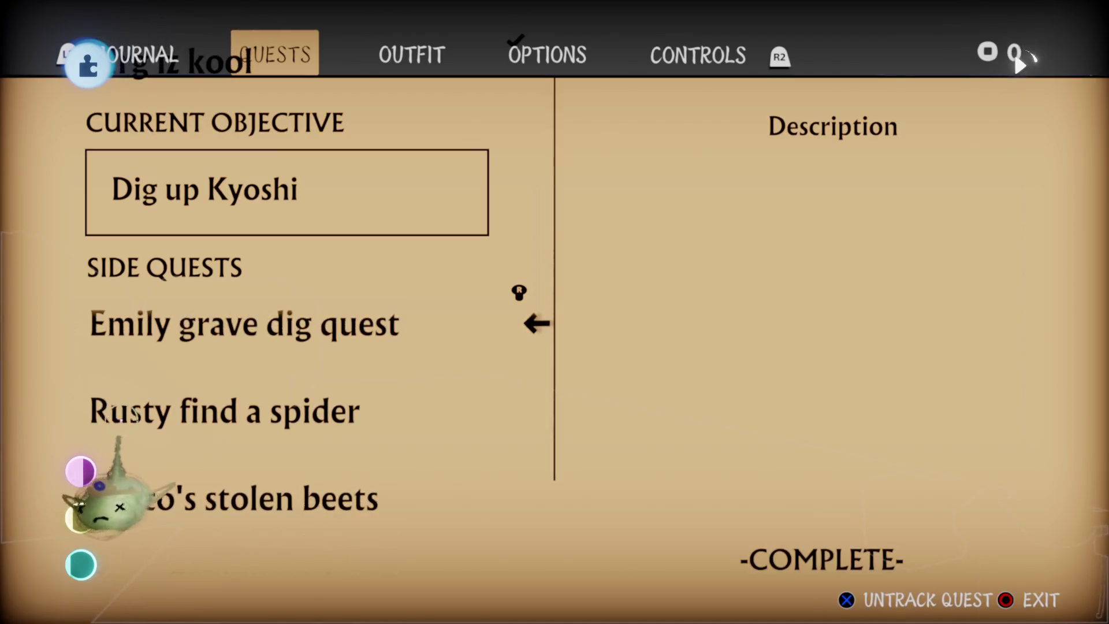
{"action": "key", "text": "Escape"}
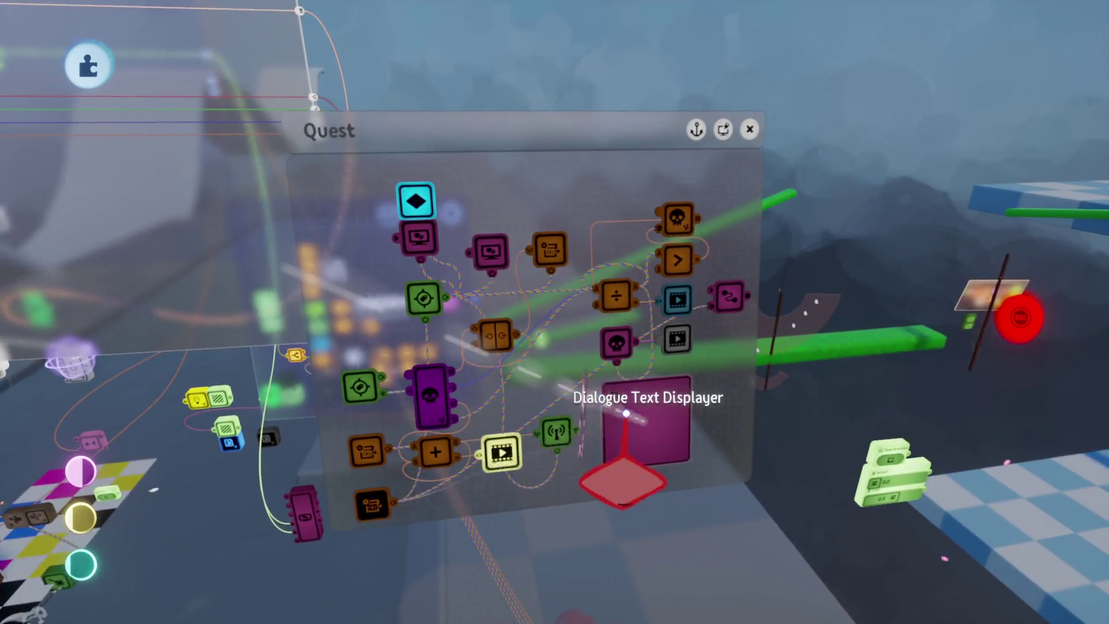
{"action": "left_click", "coordinate": [618, 467]}
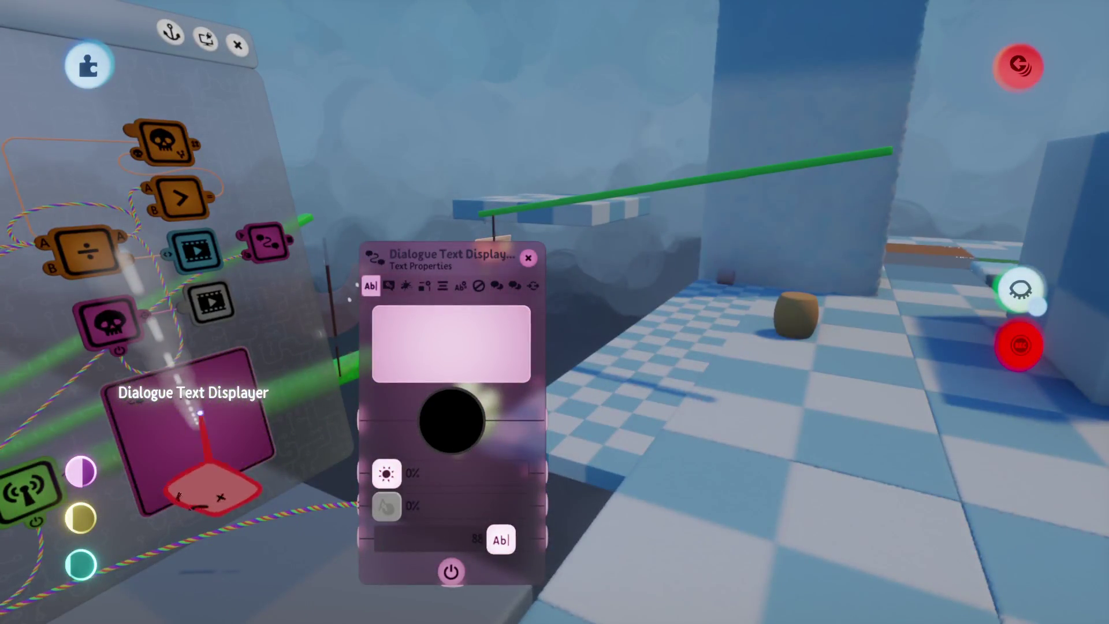
Swing the view to another part of the level.
{"action": "mouse_move", "coordinate": [200, 413]}
{"action": "left_mouse_down"}
{"action": "mouse_move", "coordinate": [137, 267]}
{"action": "mouse_move", "coordinate": [172, 219]}
{"action": "left_mouse_up"}
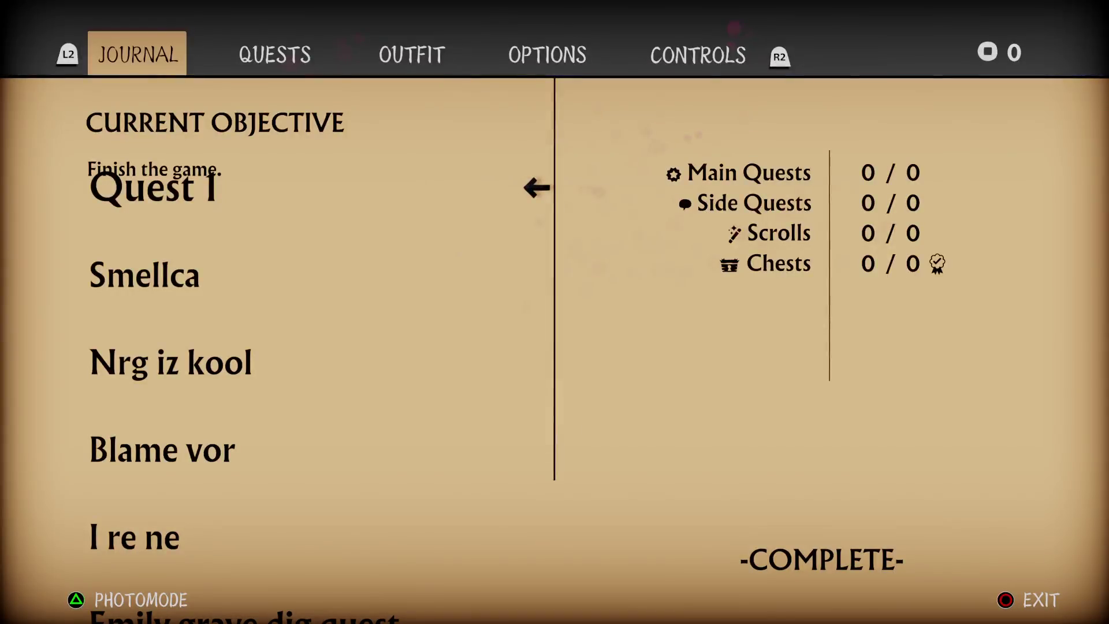
Move the selector through the side quests, including Advanced mover?? and Eggward just yolkin', then exit the journal.
{"action": "key", "text": "e"}
{"action": "key", "text": "Down"}
{"action": "key", "text": "Down"}
{"action": "key", "text": "Down"}
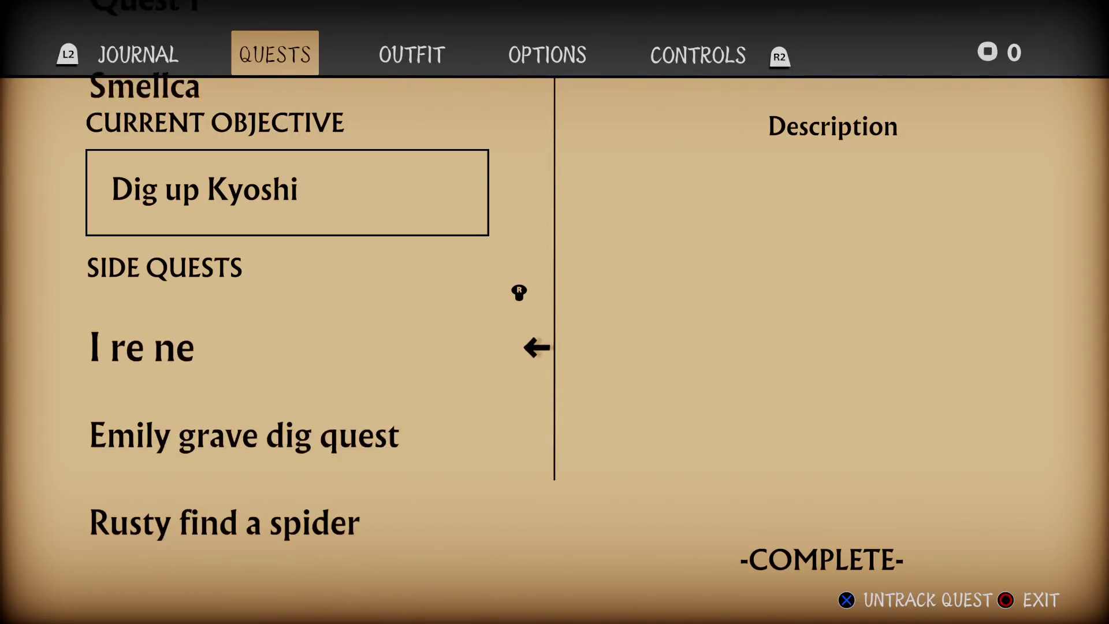
{"action": "key", "text": "Down"}
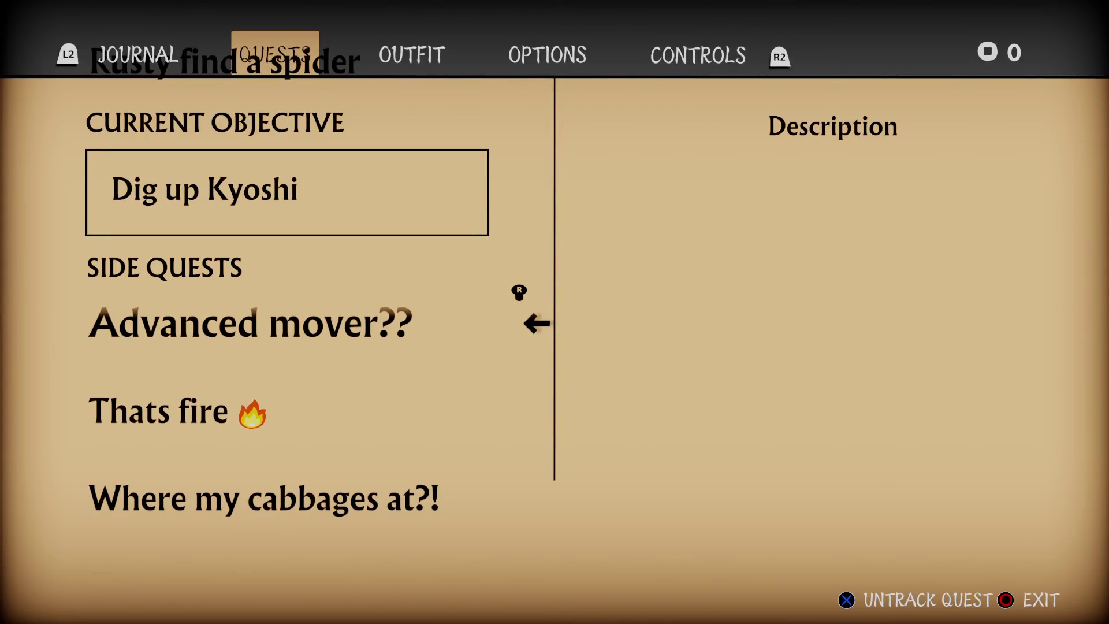
{"action": "key", "text": "Down"}
{"action": "key", "text": "Down"}
{"action": "key", "text": "Down"}
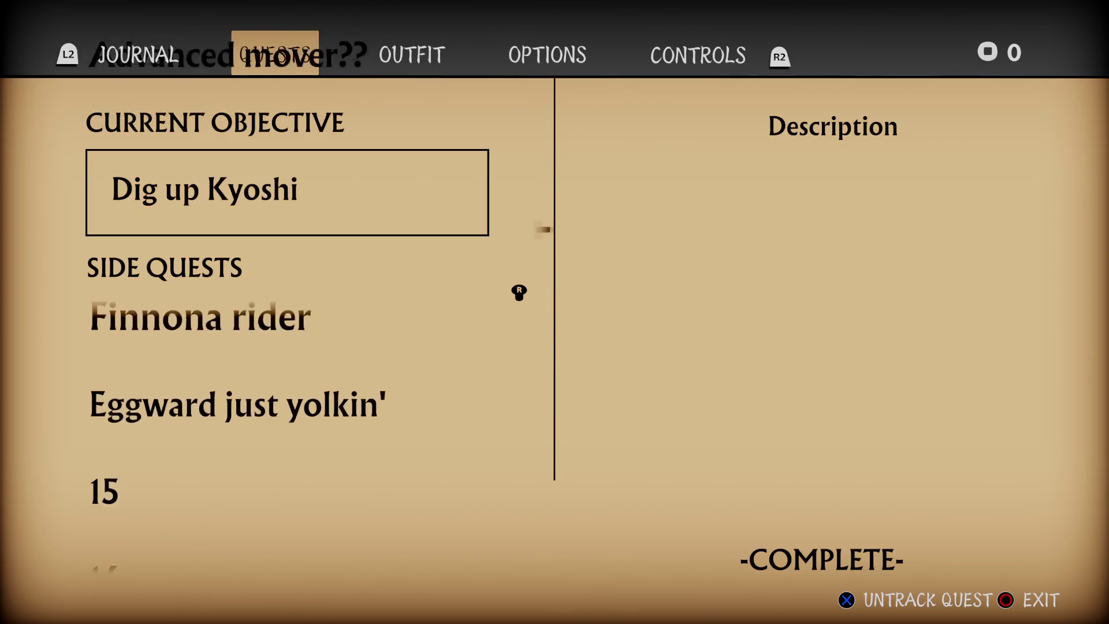
{"action": "key", "text": "Up"}
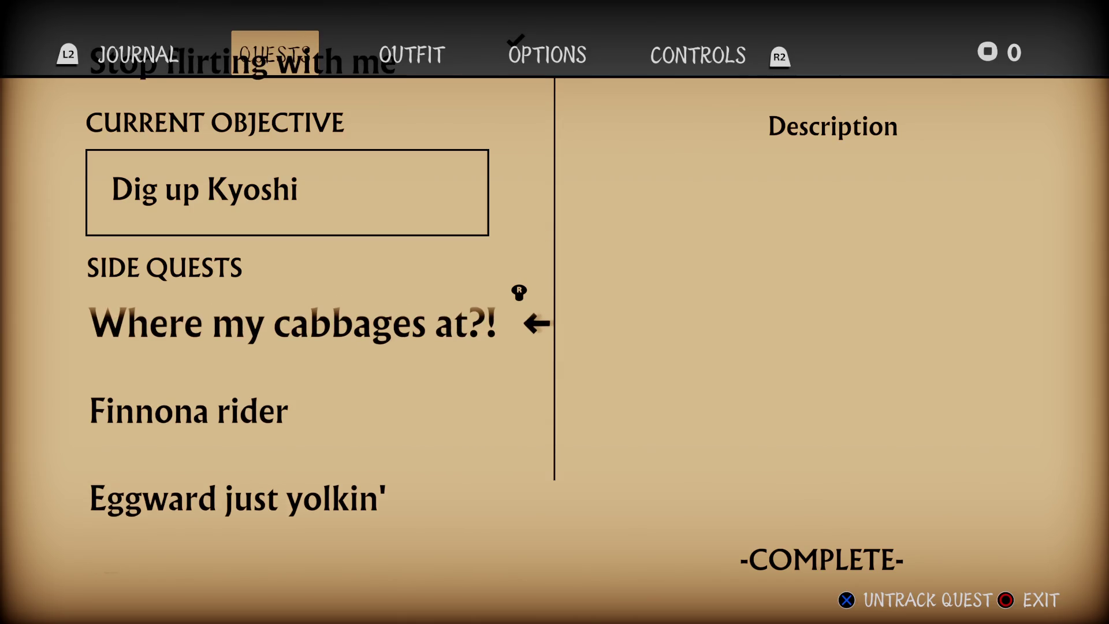
{"action": "key", "text": "Up"}
{"action": "key", "text": "Up"}
{"action": "key", "text": "Up"}
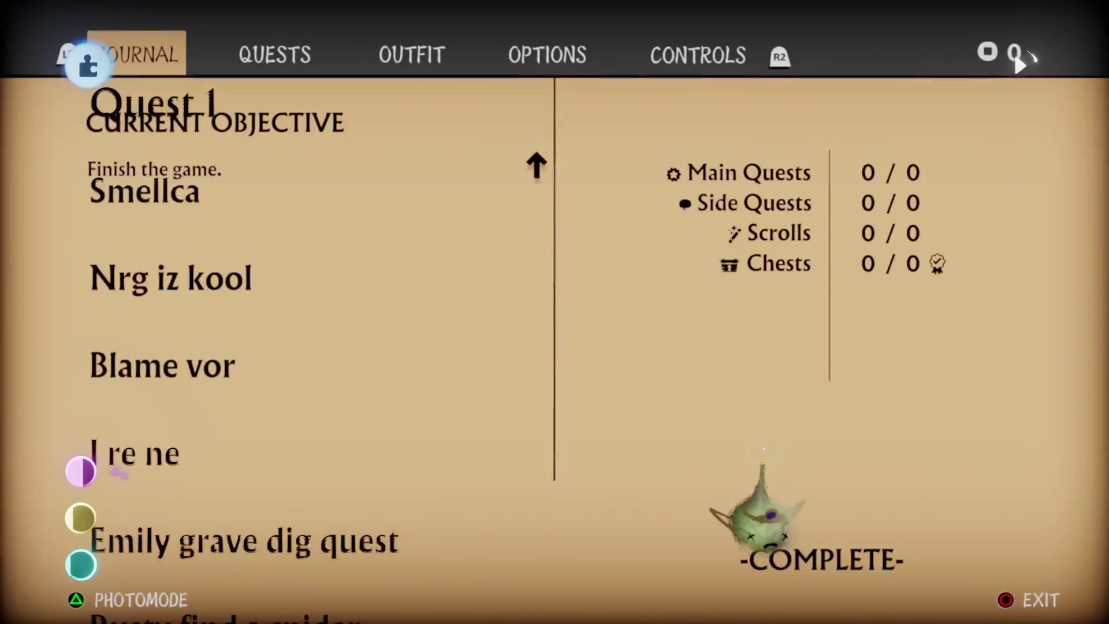
{"action": "key", "text": "Right"}
{"action": "key", "text": "Escape"}
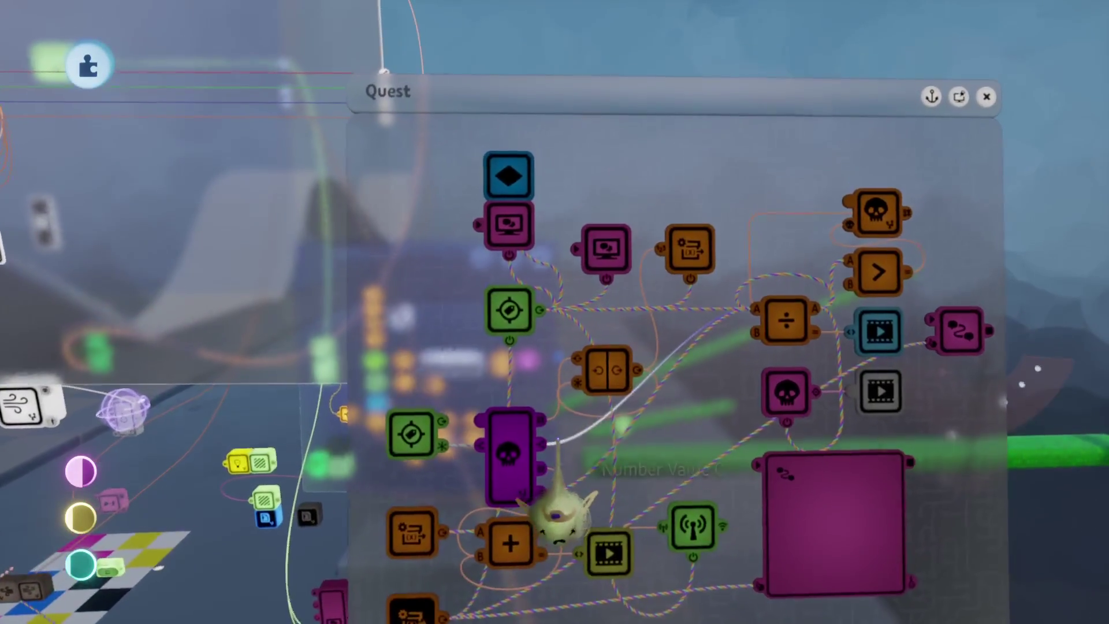
Inspect the Arrow text and Dialogue Text Displayer settings.
{"action": "left_click", "coordinate": [499, 251]}
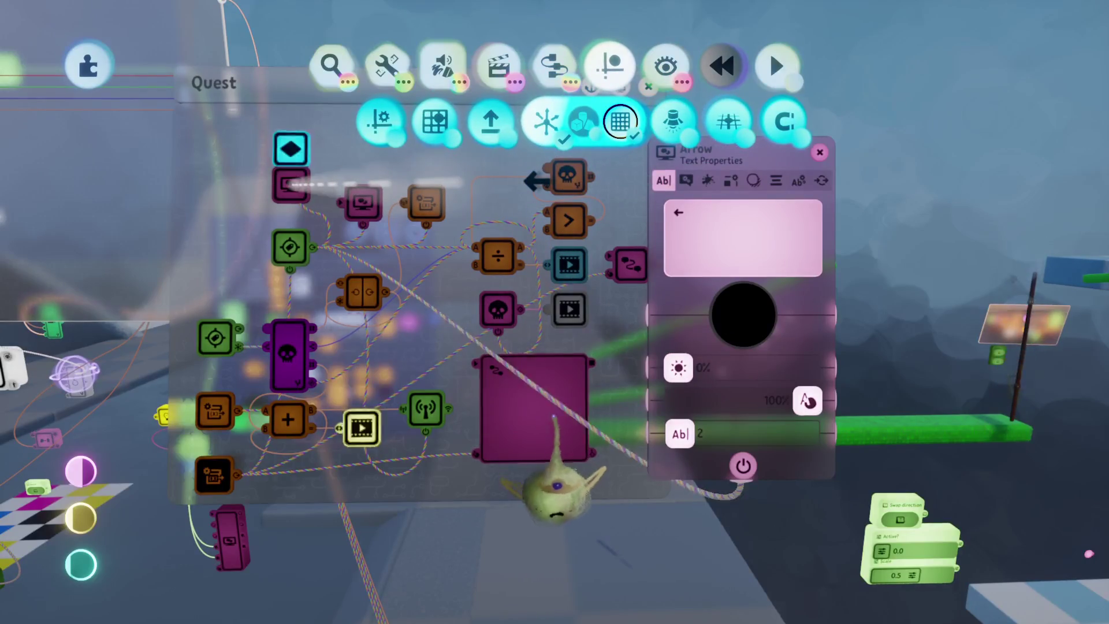
{"action": "left_click", "coordinate": [533, 439]}
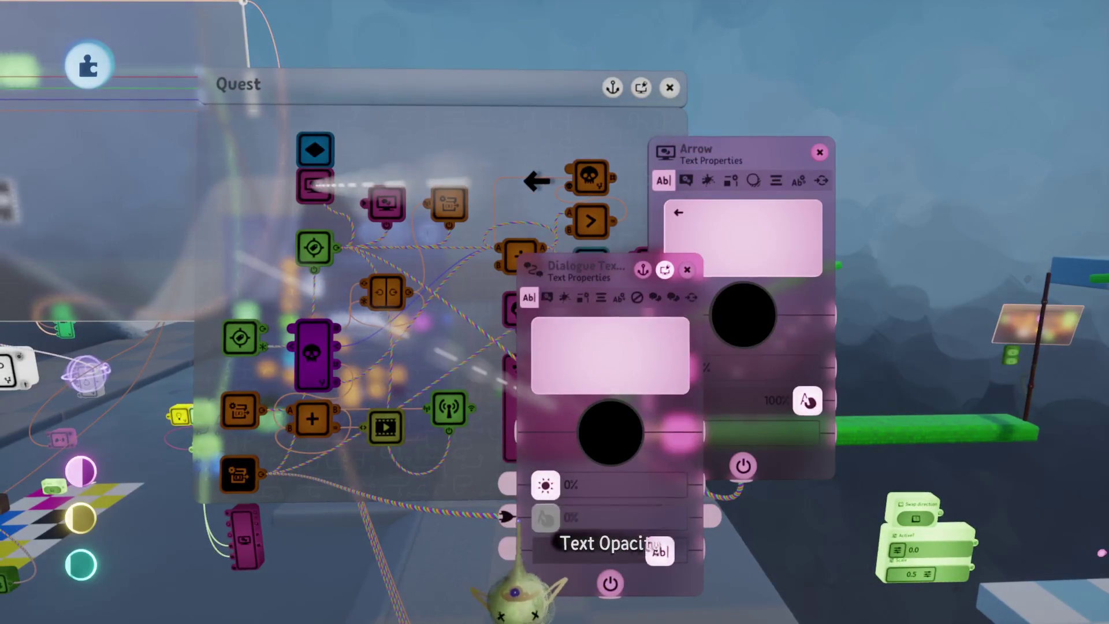
{"action": "key", "text": "Escape"}
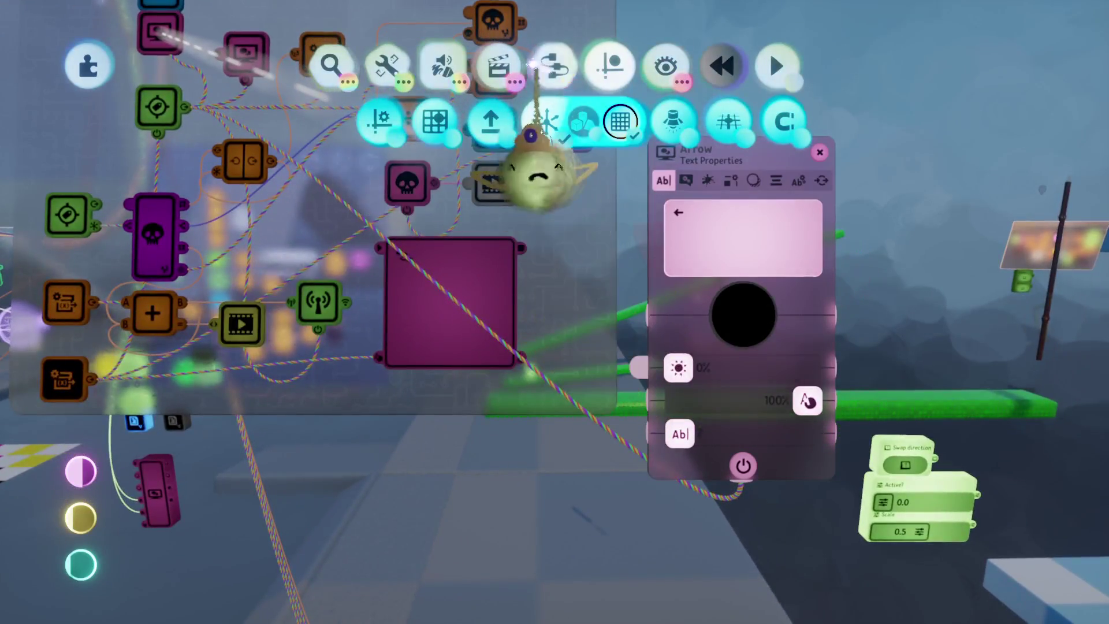
Add a Switch gadget and wire it to the Dialogue Text Displayer's Text Opacity.
{"action": "key", "text": "g"}
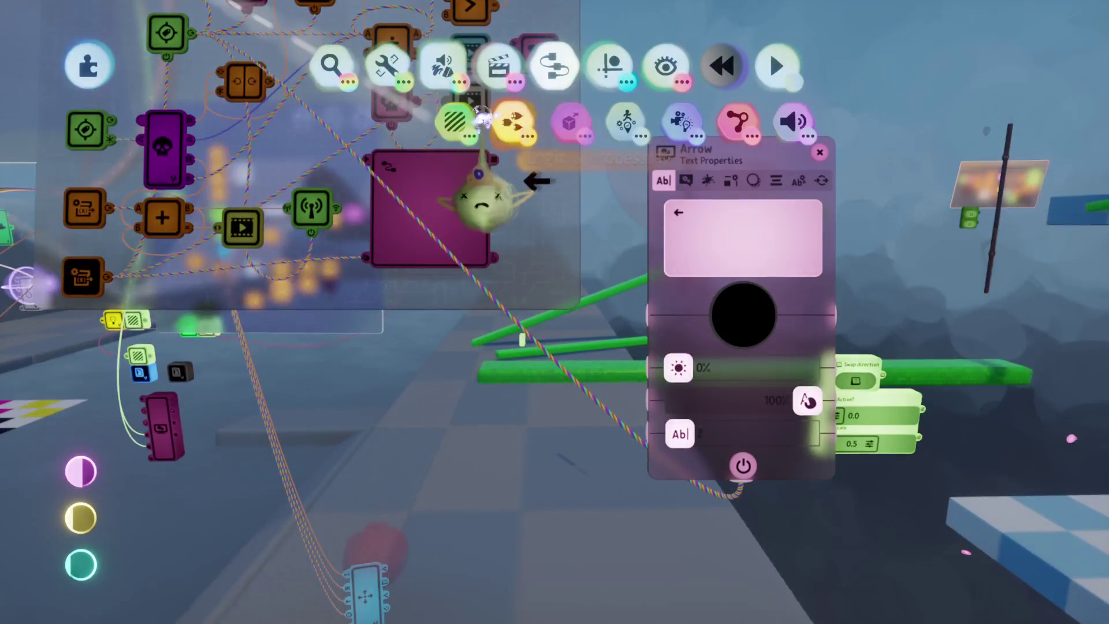
{"action": "left_click", "coordinate": [539, 122]}
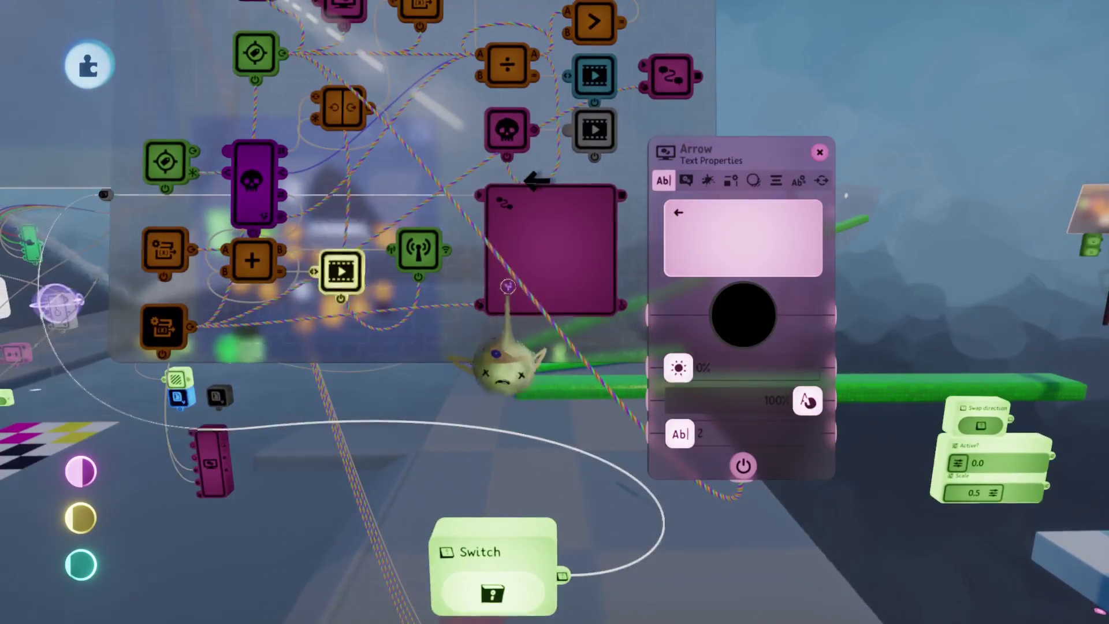
{"action": "mouse_move", "coordinate": [532, 393]}
{"action": "left_click", "coordinate": [508, 405]}
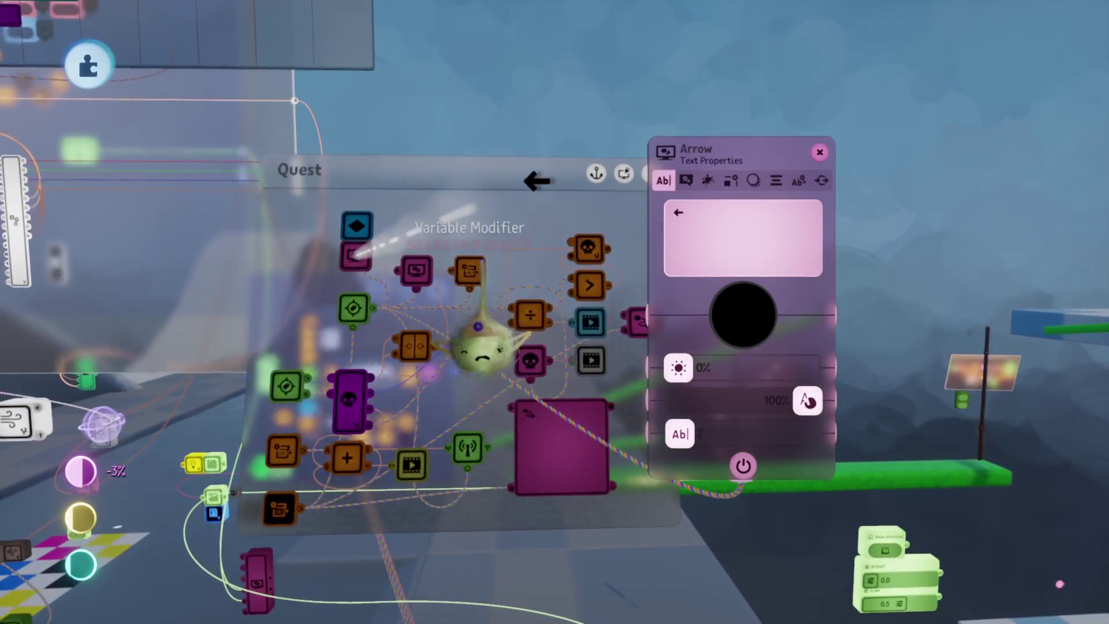
{"action": "mouse_move", "coordinate": [546, 182]}
{"action": "left_mouse_down"}
{"action": "mouse_move", "coordinate": [372, 178]}
{"action": "mouse_move", "coordinate": [372, 193]}
{"action": "mouse_move", "coordinate": [373, 174]}
{"action": "mouse_move", "coordinate": [346, 179]}
{"action": "left_mouse_up"}
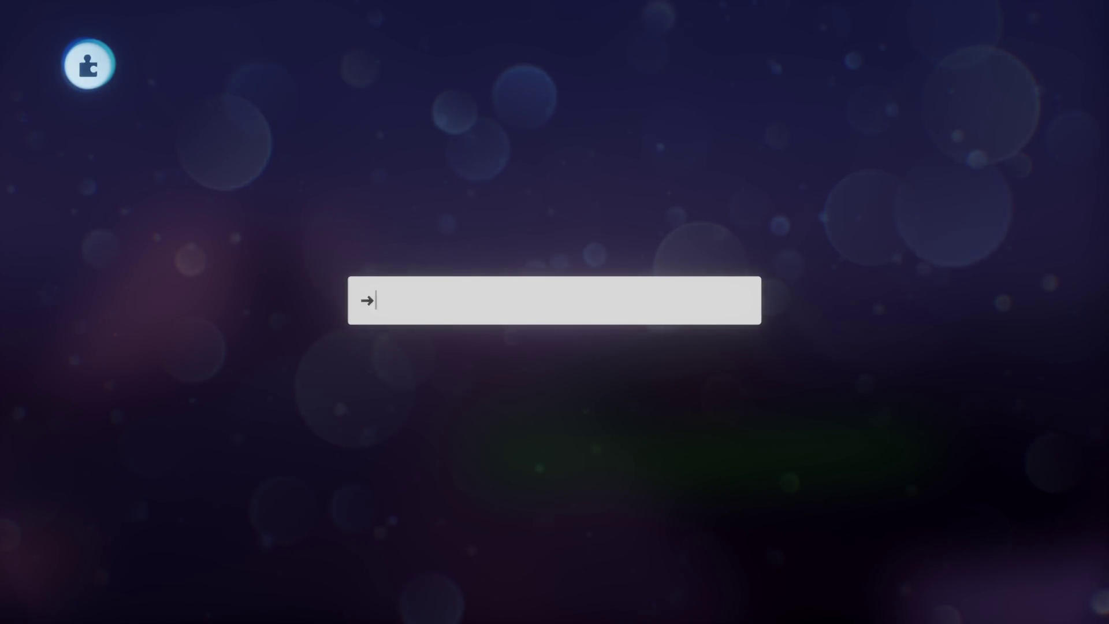
Make the Arrow text a right arrow, widen its box, and shift Quest 1 slightly right.
{"action": "key", "text": "Return"}
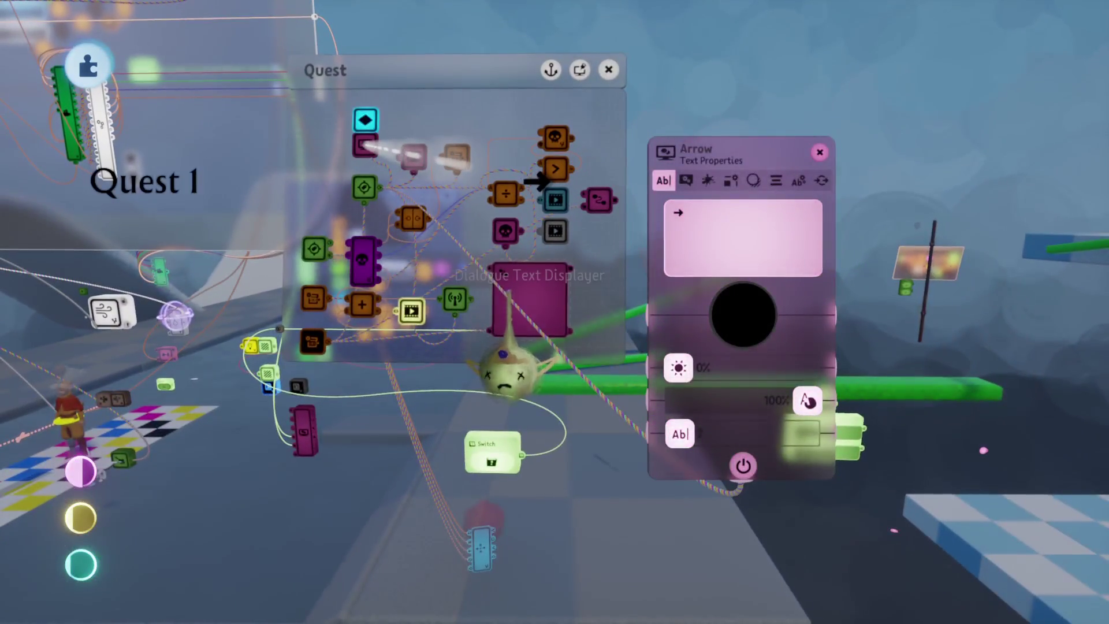
{"action": "left_click", "coordinate": [520, 352]}
{"action": "mouse_move", "coordinate": [345, 179]}
{"action": "left_mouse_down"}
{"action": "mouse_move", "coordinate": [516, 180]}
{"action": "mouse_move", "coordinate": [219, 179]}
{"action": "mouse_move", "coordinate": [234, 179]}
{"action": "left_mouse_up"}
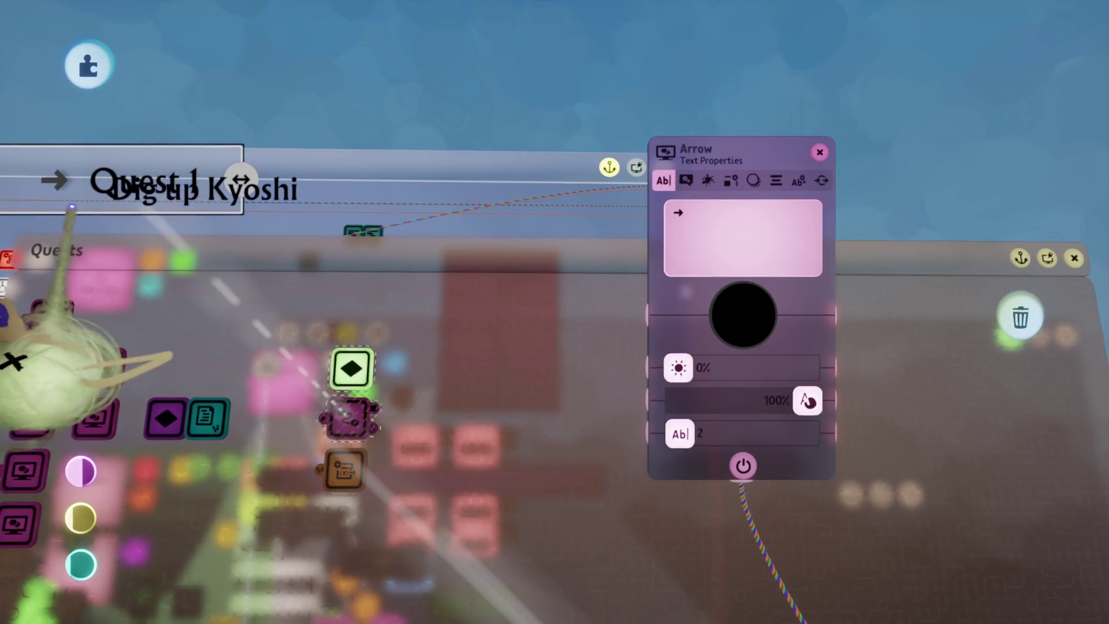
{"action": "left_click_drag", "start_coordinate": [80, 207], "coordinate": [118, 207]}
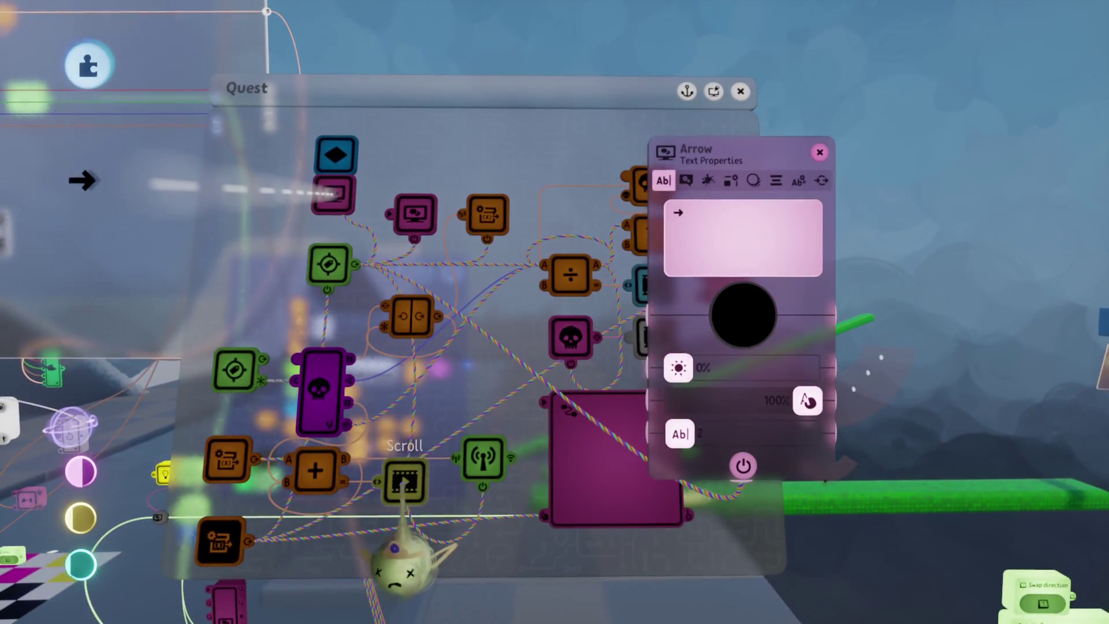
Mute an Arrow track on the Scroll timeline, then start renaming the magenta text gadget 'QUEST name'.
{"action": "left_click", "coordinate": [405, 482]}
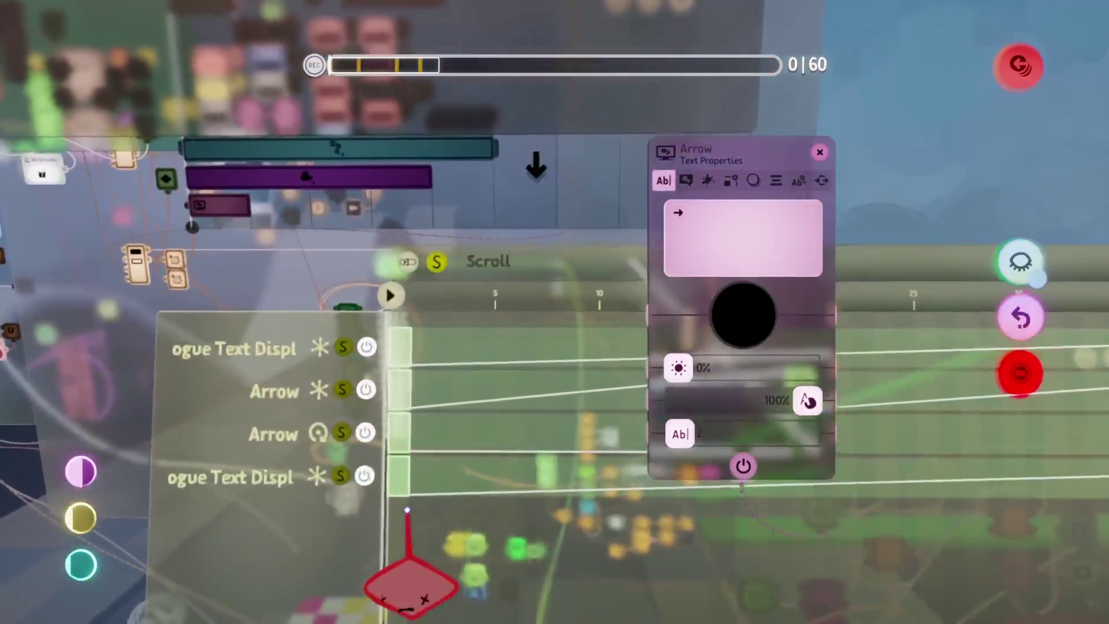
{"action": "left_click", "coordinate": [366, 389]}
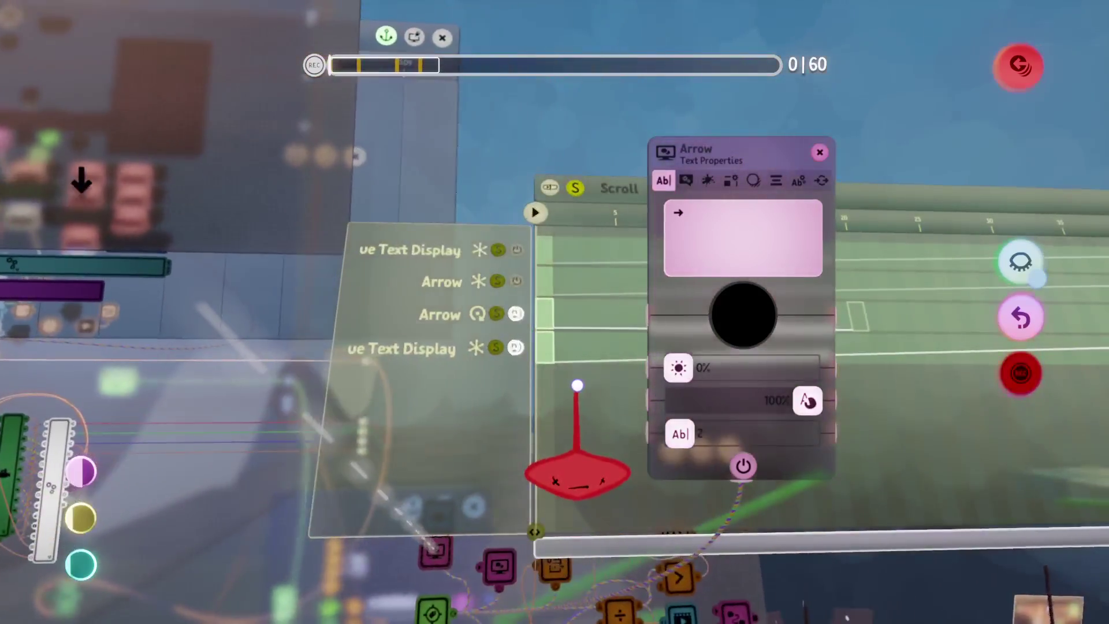
{"action": "key", "text": "Escape"}
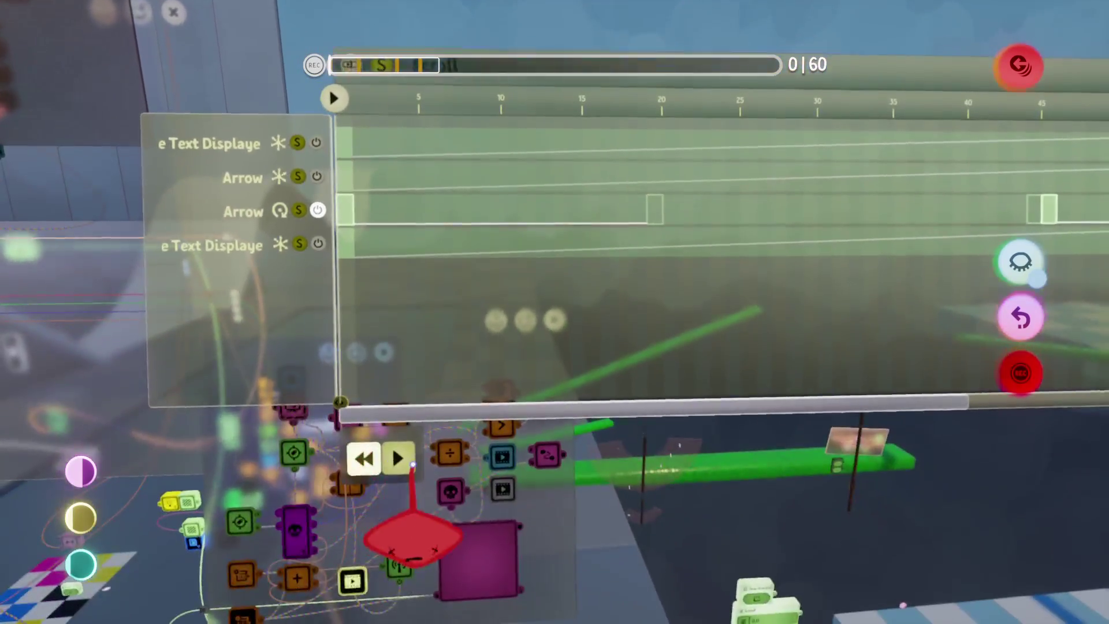
{"action": "left_click", "coordinate": [538, 535]}
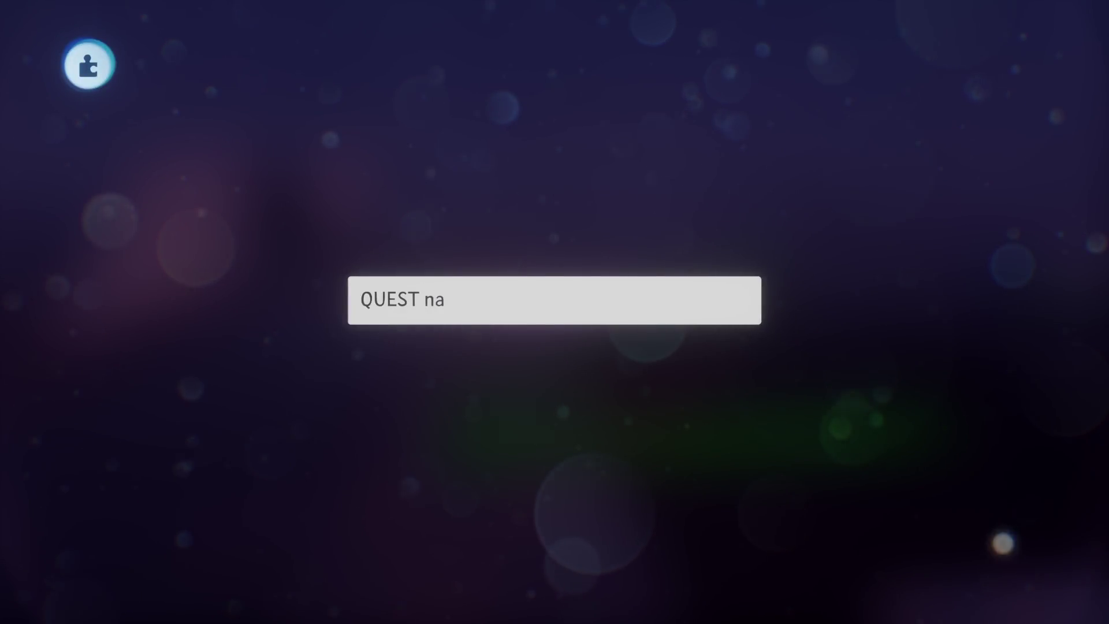
Name the gadget 'QUEST name', wire the arrow logic to its Text Colour, and make it red.
{"action": "key", "text": "Return"}
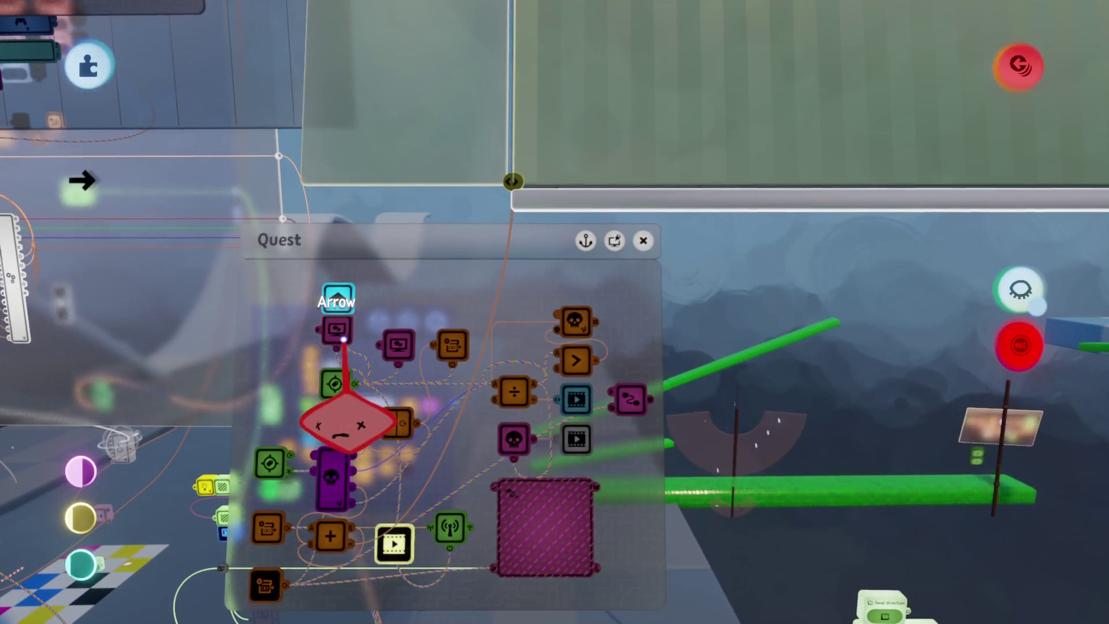
{"action": "mouse_move", "coordinate": [347, 422]}
{"action": "left_mouse_down"}
{"action": "mouse_move", "coordinate": [513, 582]}
{"action": "mouse_move", "coordinate": [577, 564]}
{"action": "mouse_move", "coordinate": [557, 551]}
{"action": "left_mouse_up"}
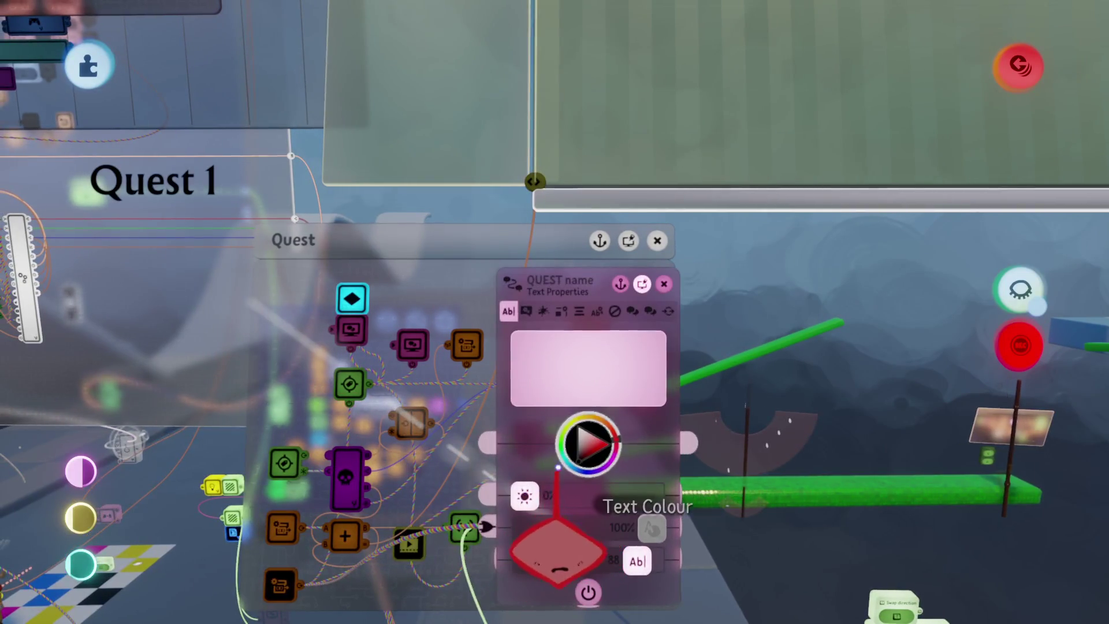
{"action": "left_click", "coordinate": [560, 564]}
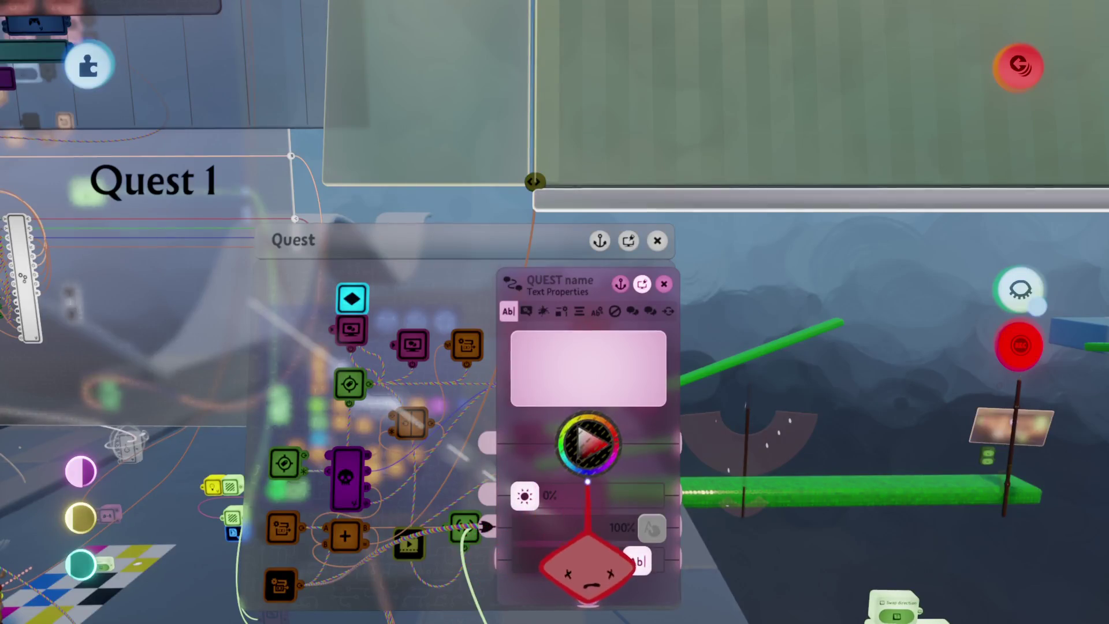
{"action": "left_click", "coordinate": [578, 532]}
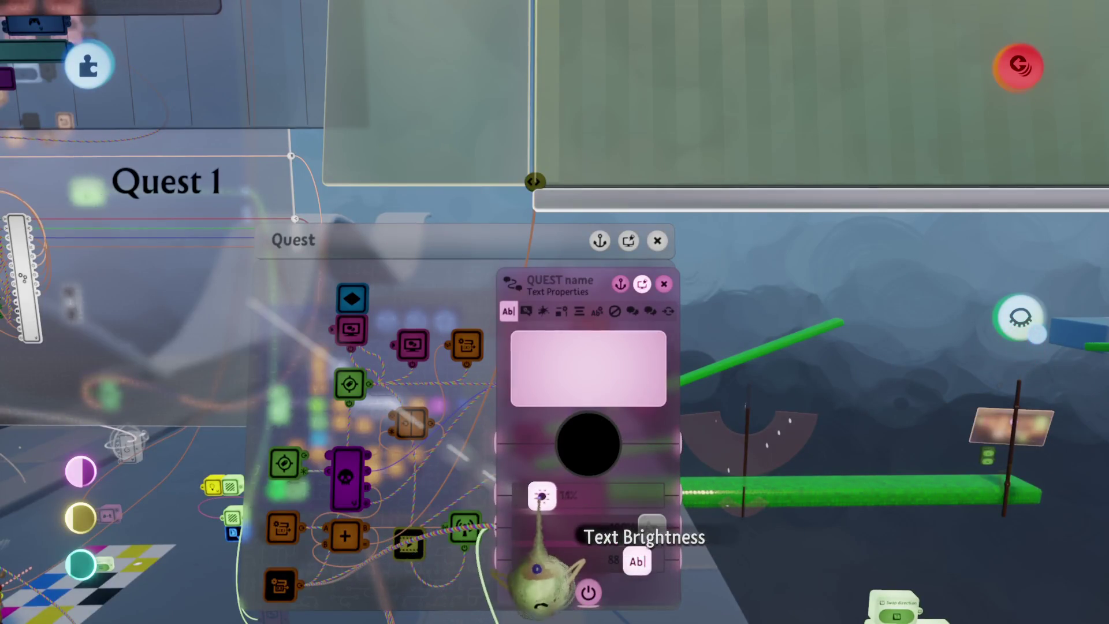
Set the Arrow text's brightness to 15%.
{"action": "left_click", "coordinate": [351, 329]}
{"action": "left_click", "coordinate": [386, 458]}
{"action": "type", "text": "2"}
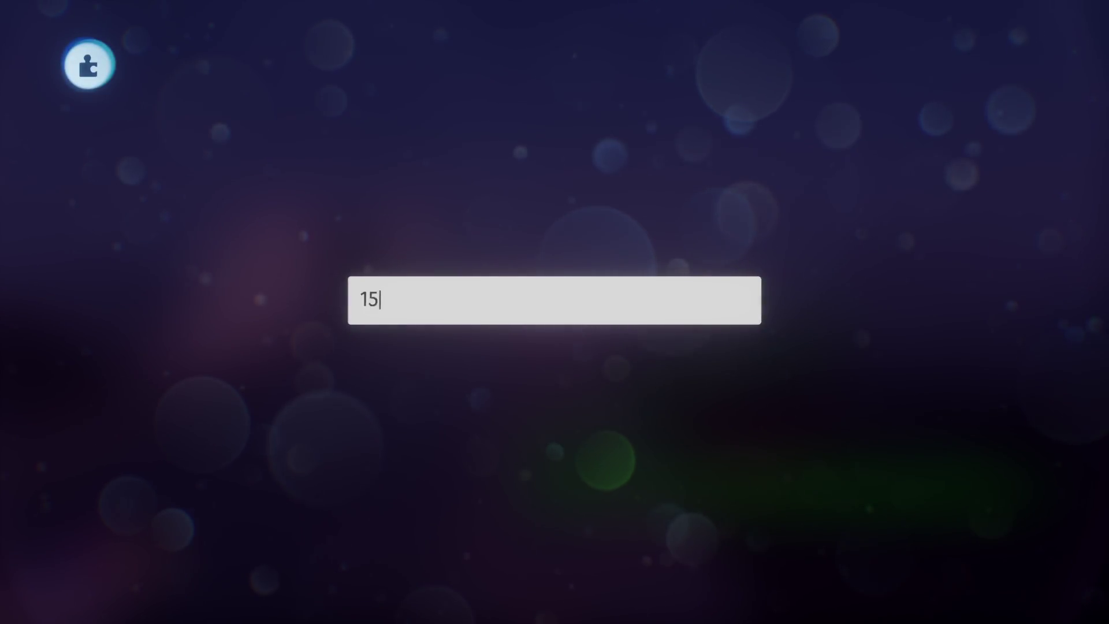
{"action": "key", "text": "Return"}
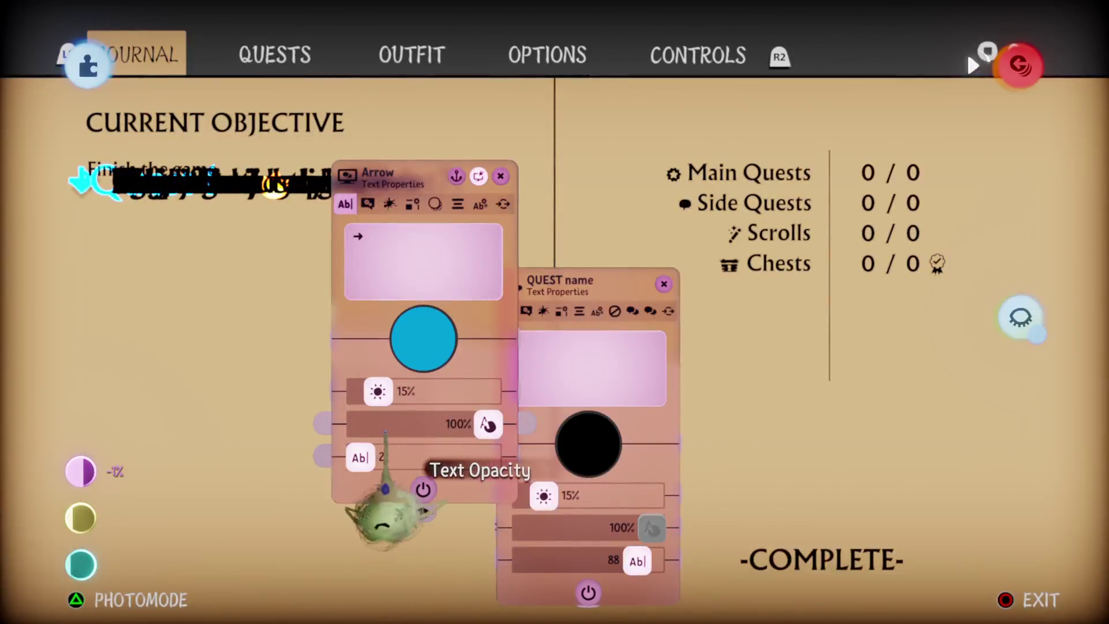
Open the QUEST name and Dialogue Text Displayer settings side by side to compare them.
{"action": "key", "text": "Escape"}
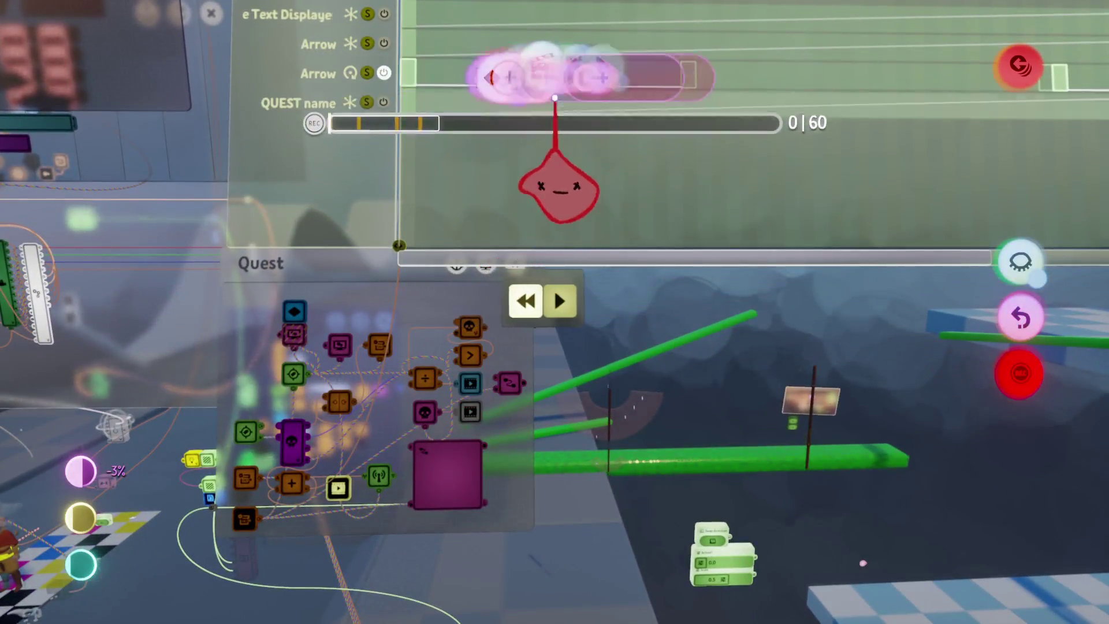
{"action": "left_click", "coordinate": [607, 72]}
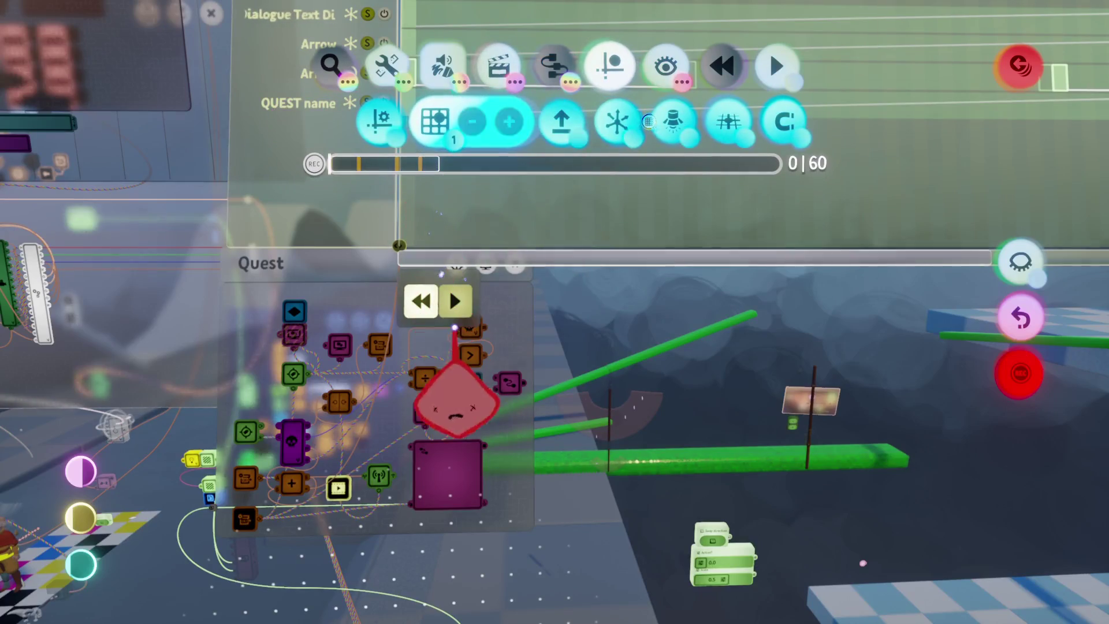
{"action": "left_click", "coordinate": [458, 508]}
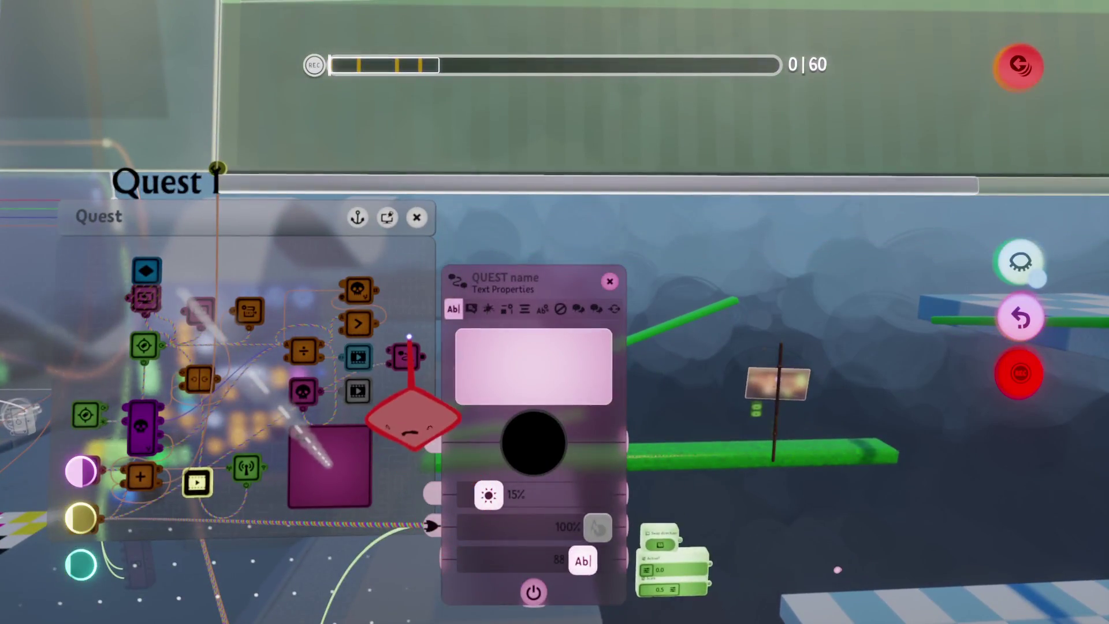
{"action": "left_click", "coordinate": [309, 349]}
{"action": "mouse_move", "coordinate": [393, 338]}
{"action": "left_mouse_down"}
{"action": "mouse_move", "coordinate": [384, 470]}
{"action": "mouse_move", "coordinate": [462, 277]}
{"action": "mouse_move", "coordinate": [430, 312]}
{"action": "mouse_move", "coordinate": [532, 322]}
{"action": "mouse_move", "coordinate": [446, 347]}
{"action": "left_mouse_up"}
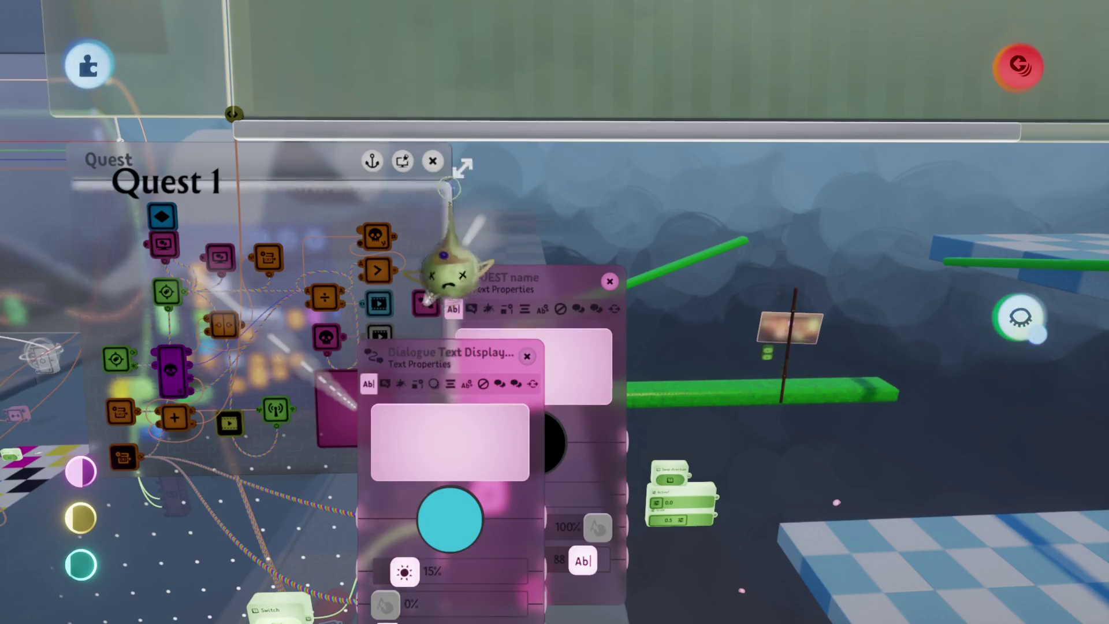
Close both text settings panels and ready the Scroll timeline for recording.
{"action": "key", "text": "Tab"}
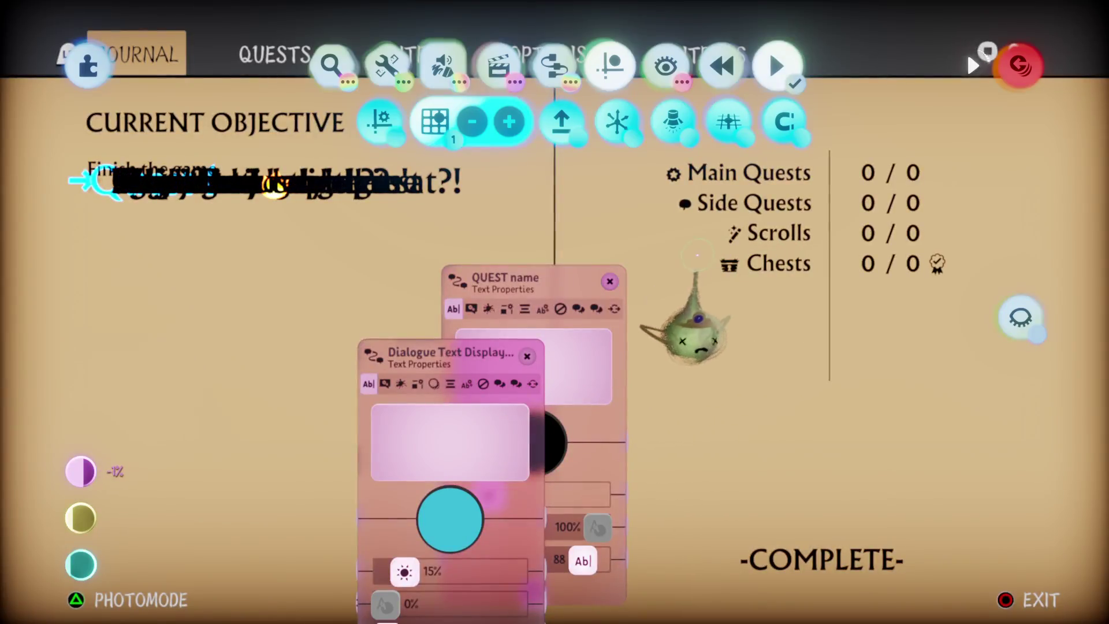
{"action": "key", "text": "Escape"}
{"action": "key", "text": "Escape"}
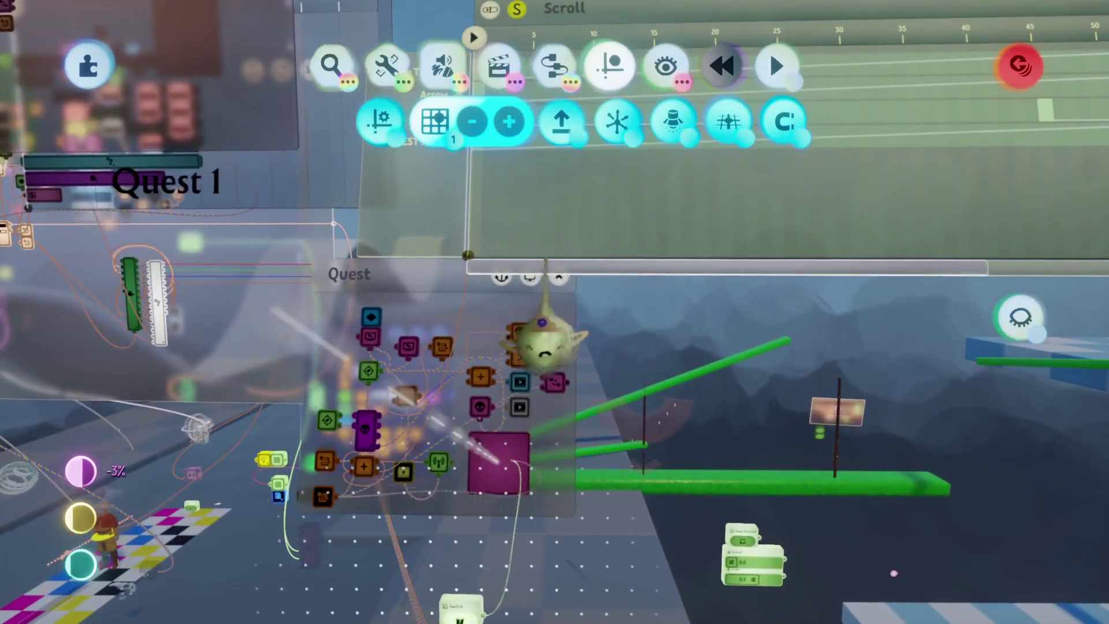
{"action": "key", "text": "Escape"}
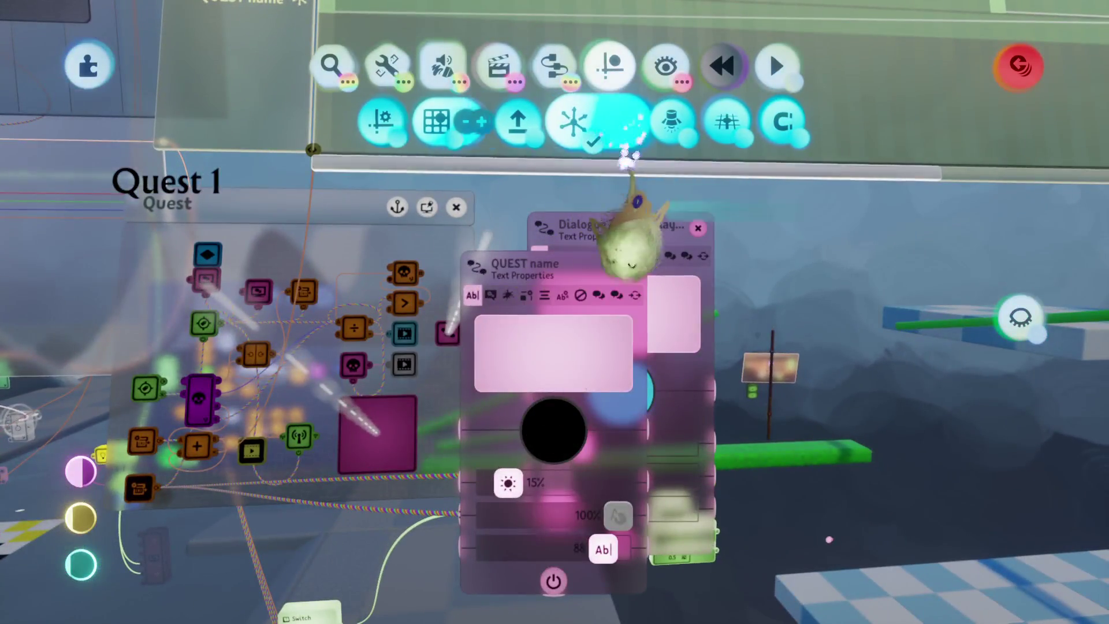
{"action": "left_click", "coordinate": [555, 194]}
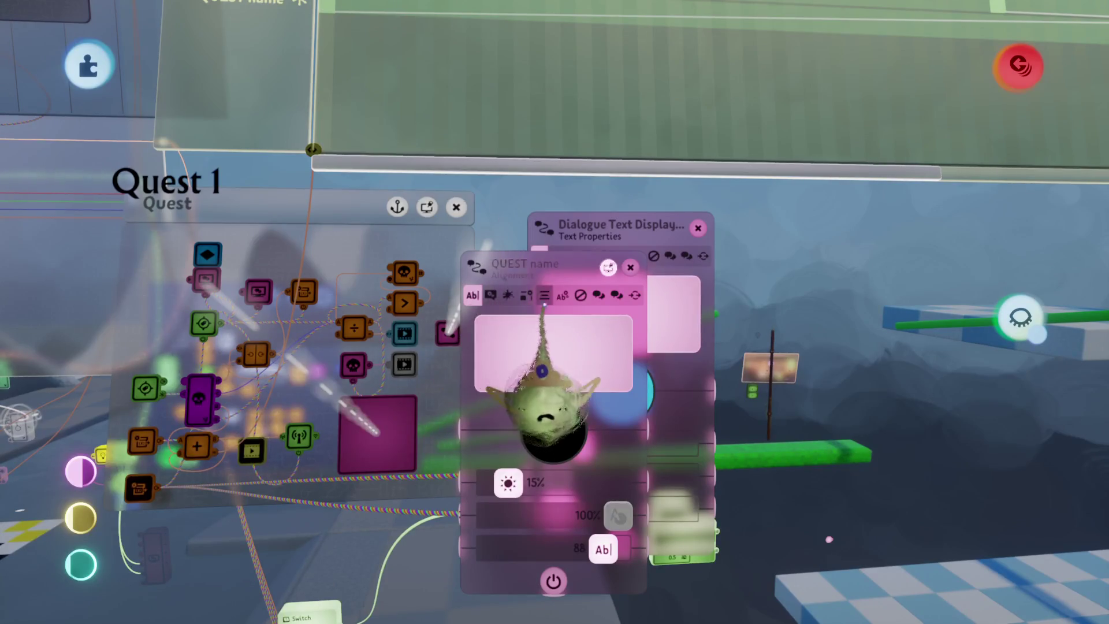
{"action": "key", "text": "Escape"}
{"action": "key", "text": "Escape"}
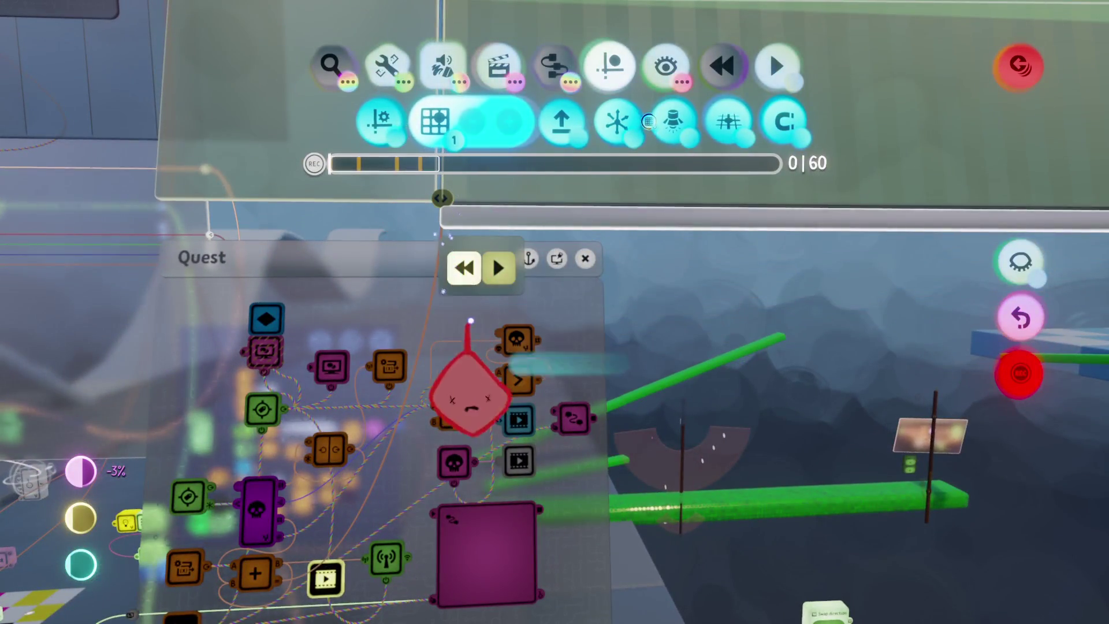
Undo the duplicate QUEST name row and play back the Scroll timeline.
{"action": "left_click", "coordinate": [459, 589]}
{"action": "mouse_move", "coordinate": [298, 262]}
{"action": "left_mouse_down"}
{"action": "mouse_move", "coordinate": [181, 186]}
{"action": "mouse_move", "coordinate": [293, 253]}
{"action": "left_mouse_up"}
{"action": "key", "text": "ctrl+z"}
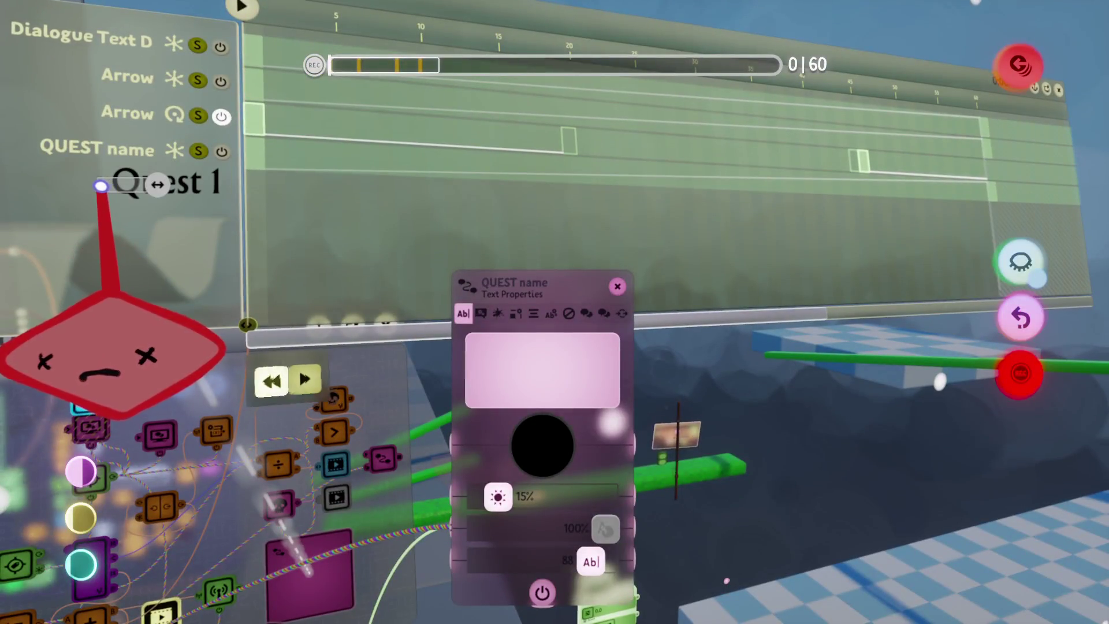
{"action": "mouse_move", "coordinate": [101, 186]}
{"action": "left_mouse_down"}
{"action": "mouse_move", "coordinate": [173, 231]}
{"action": "mouse_move", "coordinate": [178, 165]}
{"action": "mouse_move", "coordinate": [110, 156]}
{"action": "left_mouse_up"}
{"action": "key", "text": "space"}
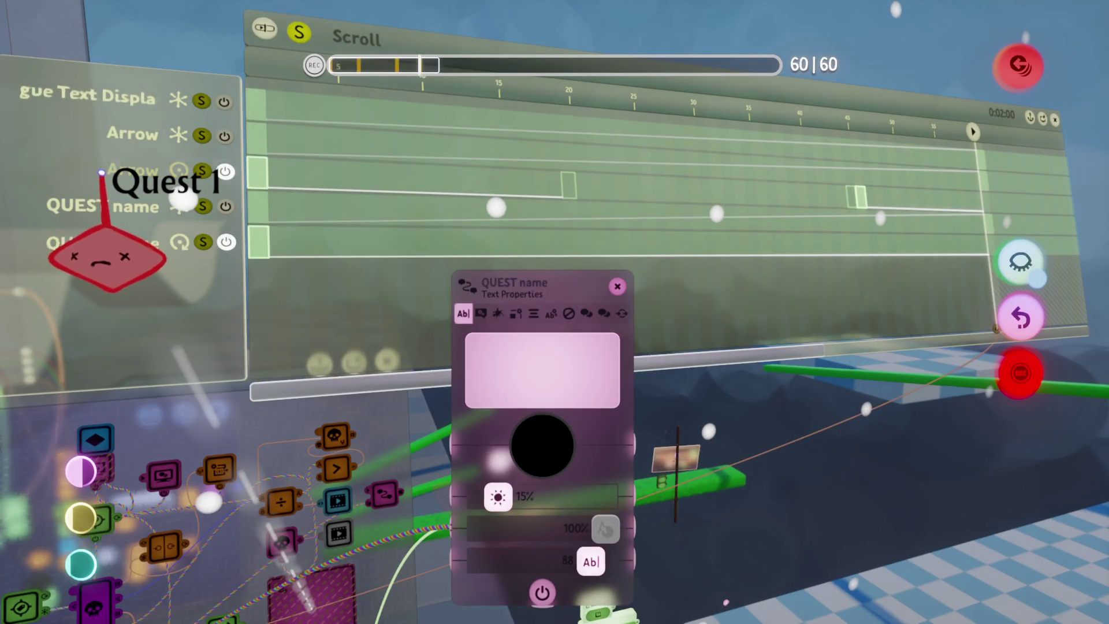
Frame the timeline and Quest logic, then step the playhead back off frame 60.
{"action": "mouse_move", "coordinate": [112, 191]}
{"action": "left_mouse_down"}
{"action": "mouse_move", "coordinate": [99, 186]}
{"action": "mouse_move", "coordinate": [147, 166]}
{"action": "mouse_move", "coordinate": [161, 354]}
{"action": "mouse_move", "coordinate": [146, 466]}
{"action": "mouse_move", "coordinate": [301, 520]}
{"action": "mouse_move", "coordinate": [456, 394]}
{"action": "left_mouse_up"}
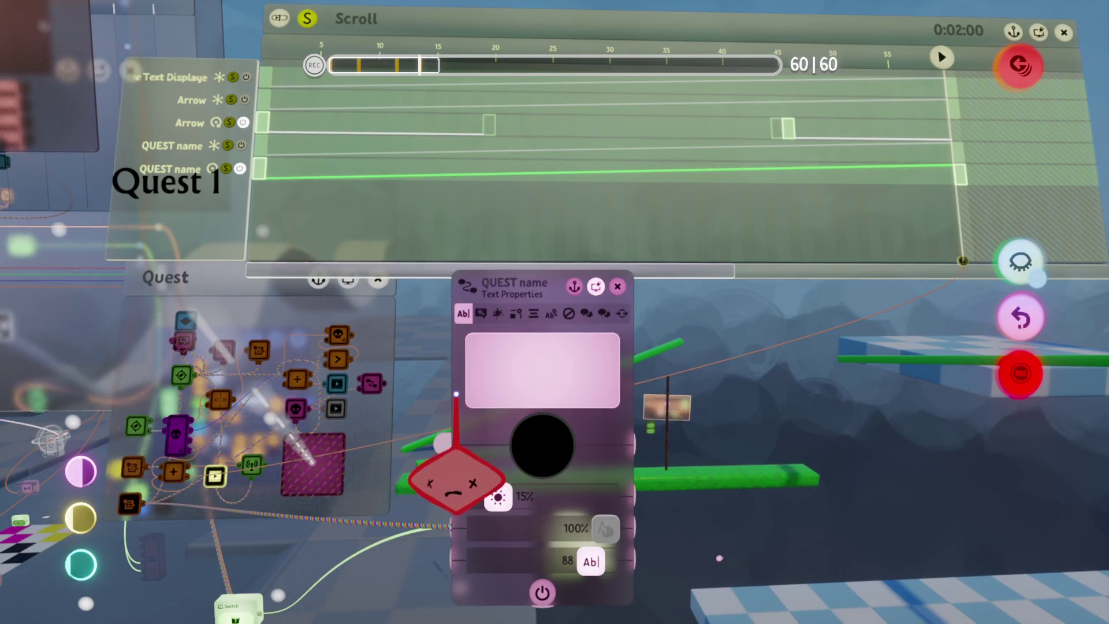
{"action": "mouse_move", "coordinate": [456, 395]}
{"action": "left_mouse_down"}
{"action": "mouse_move", "coordinate": [371, 317]}
{"action": "mouse_move", "coordinate": [346, 321]}
{"action": "left_mouse_up"}
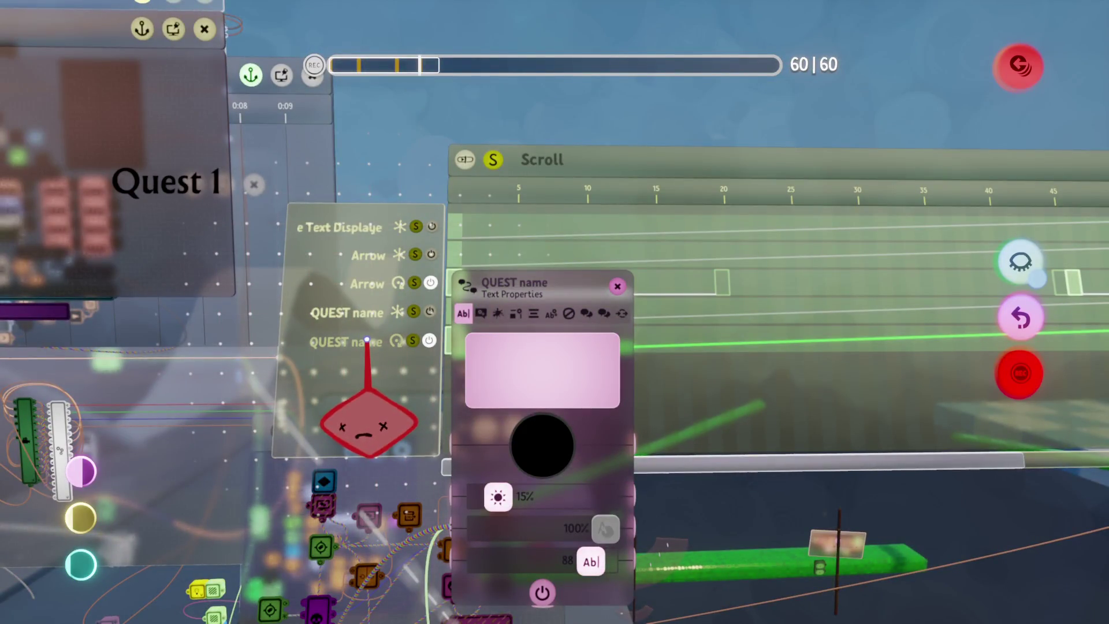
{"action": "left_click_drag", "start_coordinate": [421, 408], "coordinate": [408, 395]}
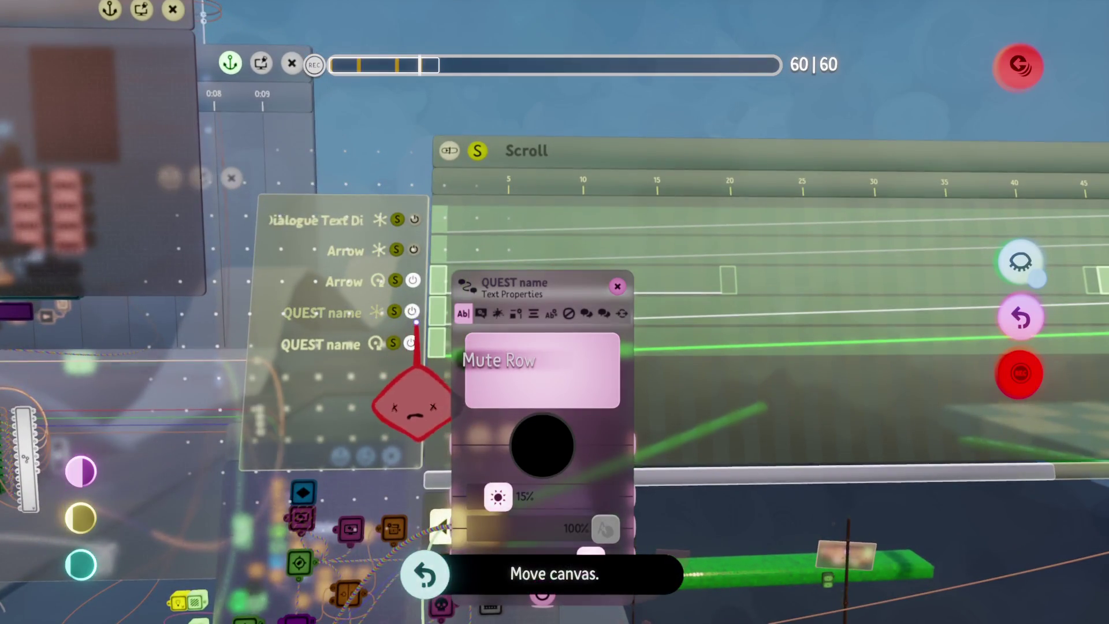
{"action": "mouse_move", "coordinate": [379, 346]}
{"action": "left_mouse_down"}
{"action": "mouse_move", "coordinate": [495, 364]}
{"action": "mouse_move", "coordinate": [495, 355]}
{"action": "left_mouse_up"}
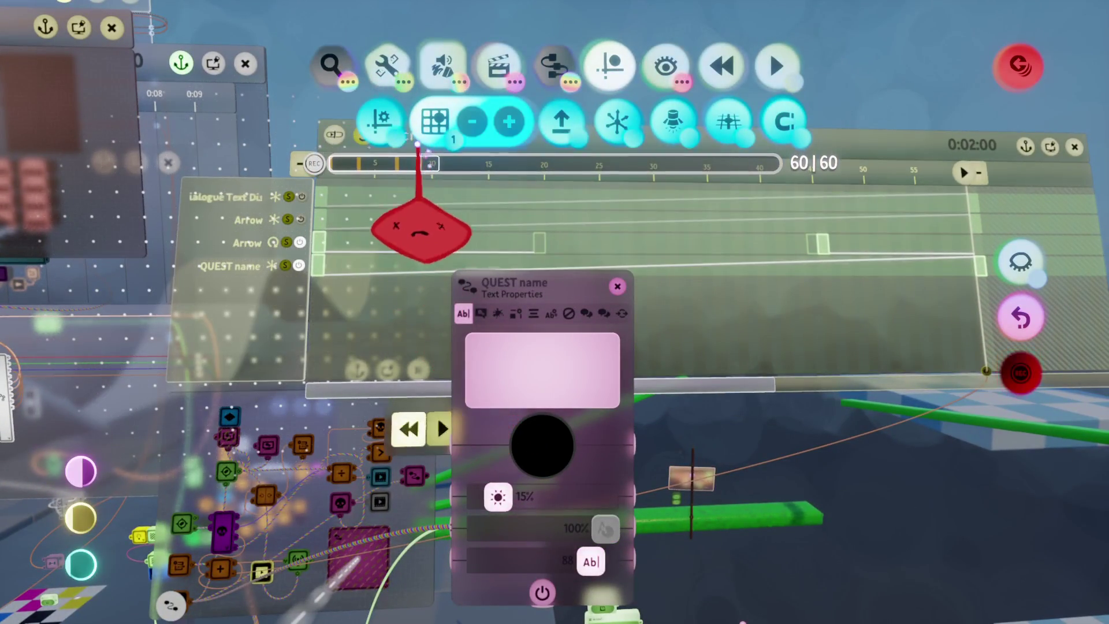
{"action": "key", "text": "Left"}
{"action": "key", "text": "Left"}
{"action": "key", "text": "Left"}
{"action": "key", "text": "Left"}
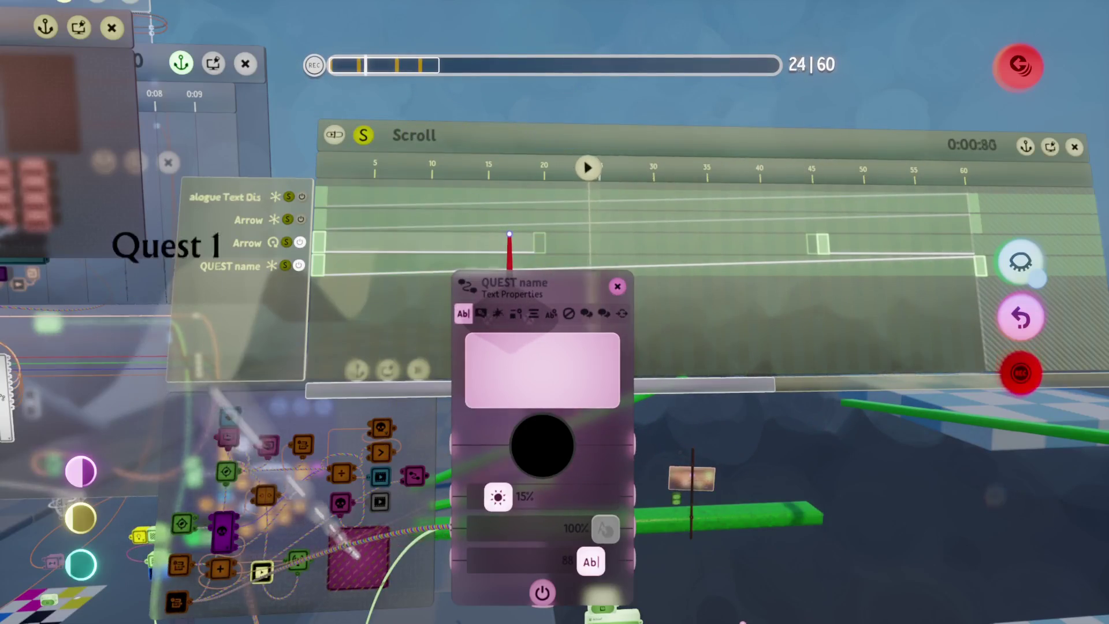
Play the scroll animation, rewind to frame 0, and open the Dialogue Text Displayer's Text Properties.
{"action": "key", "text": "space"}
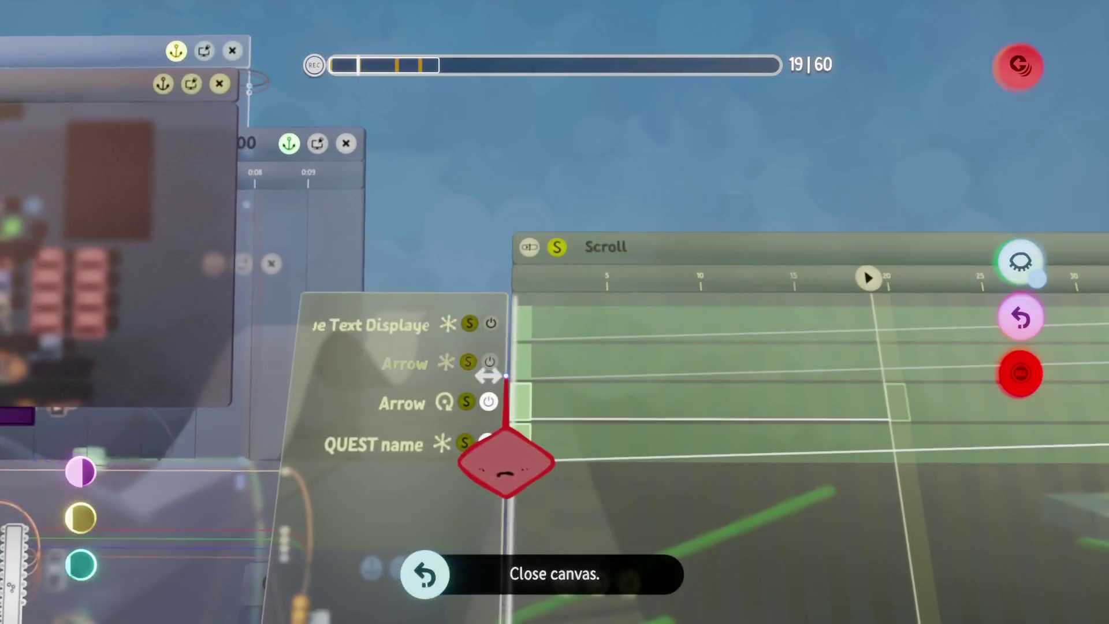
{"action": "left_click", "coordinate": [514, 418]}
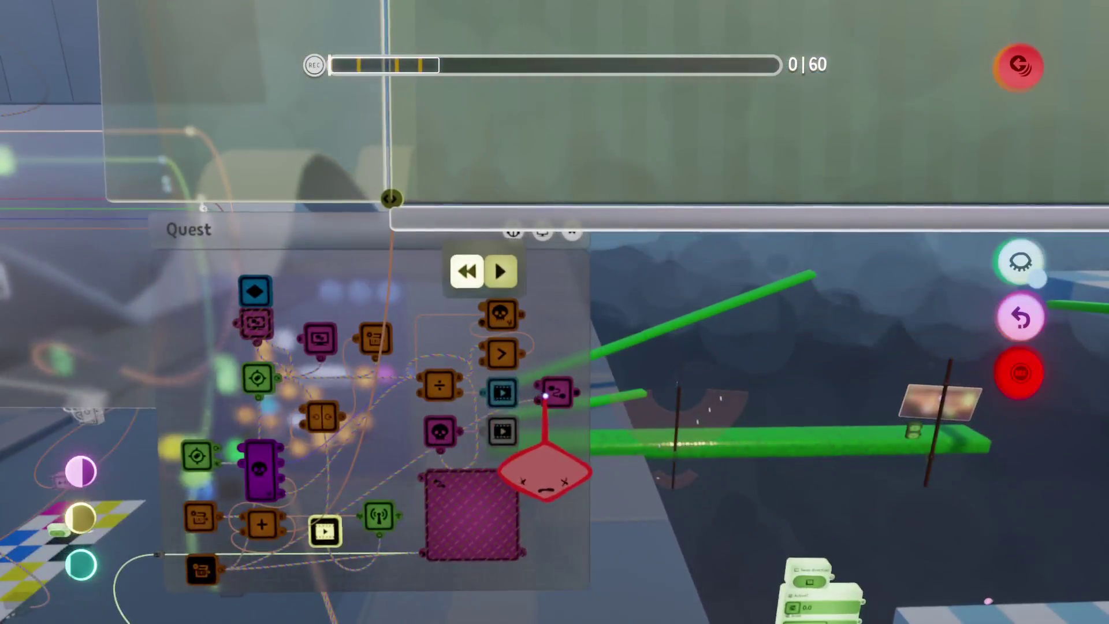
{"action": "left_click", "coordinate": [540, 398]}
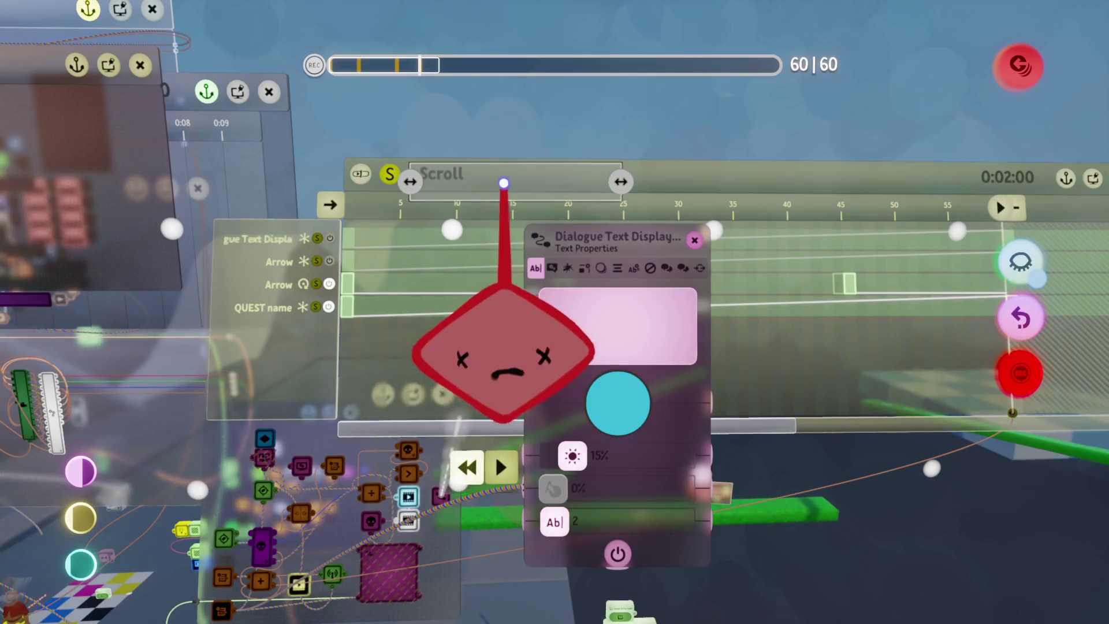
{"action": "mouse_move", "coordinate": [504, 184]}
{"action": "left_mouse_down"}
{"action": "mouse_move", "coordinate": [446, 235]}
{"action": "mouse_move", "coordinate": [451, 228]}
{"action": "mouse_move", "coordinate": [458, 491]}
{"action": "mouse_move", "coordinate": [456, 323]}
{"action": "mouse_move", "coordinate": [449, 464]}
{"action": "left_mouse_up"}
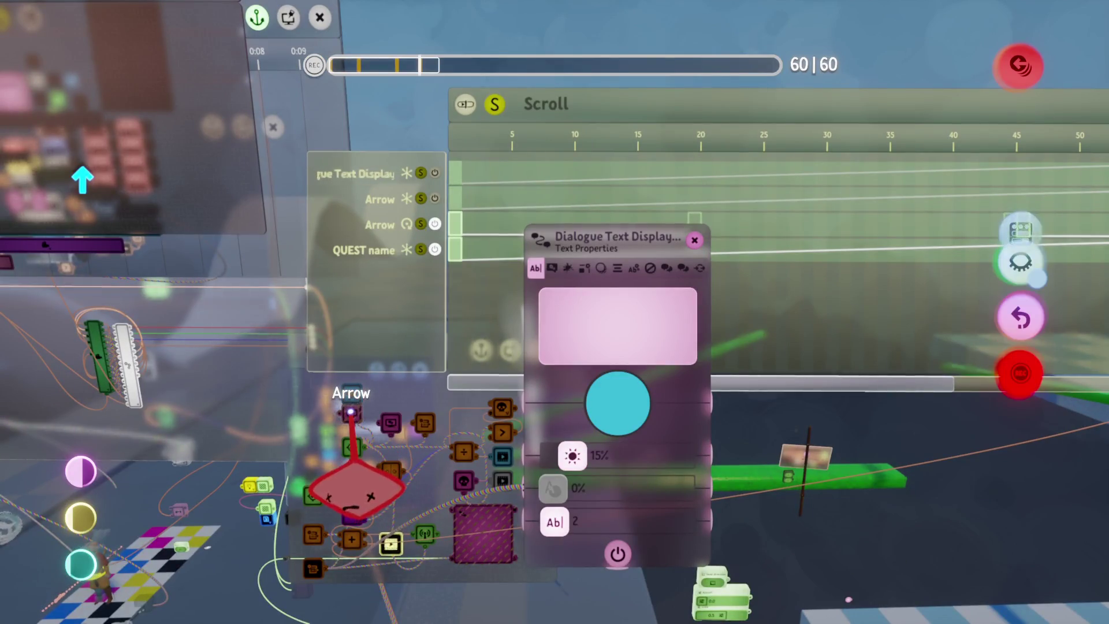
Open the Arrow text properties, close the Dialogue panel, and toggle smoothing on the Arrow keyframe.
{"action": "left_click", "coordinate": [350, 410]}
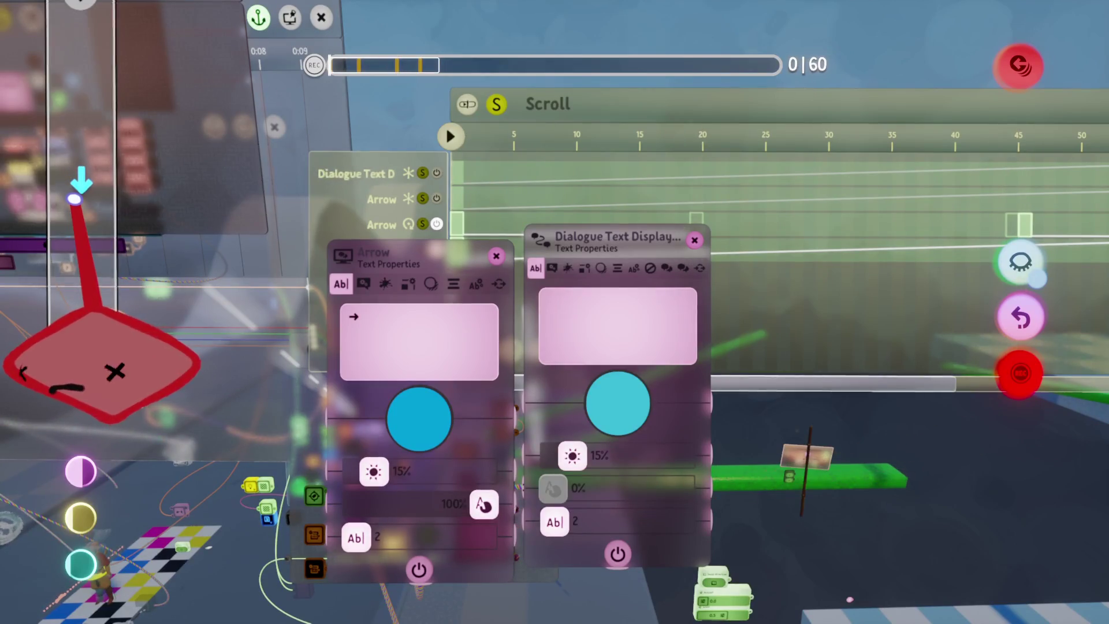
{"action": "mouse_move", "coordinate": [74, 199]}
{"action": "left_mouse_down"}
{"action": "mouse_move", "coordinate": [248, 162]}
{"action": "mouse_move", "coordinate": [248, 223]}
{"action": "mouse_move", "coordinate": [67, 154]}
{"action": "mouse_move", "coordinate": [258, 223]}
{"action": "mouse_move", "coordinate": [253, 206]}
{"action": "mouse_move", "coordinate": [256, 384]}
{"action": "mouse_move", "coordinate": [284, 488]}
{"action": "mouse_move", "coordinate": [260, 483]}
{"action": "mouse_move", "coordinate": [424, 491]}
{"action": "left_mouse_up"}
{"action": "key", "text": "Escape"}
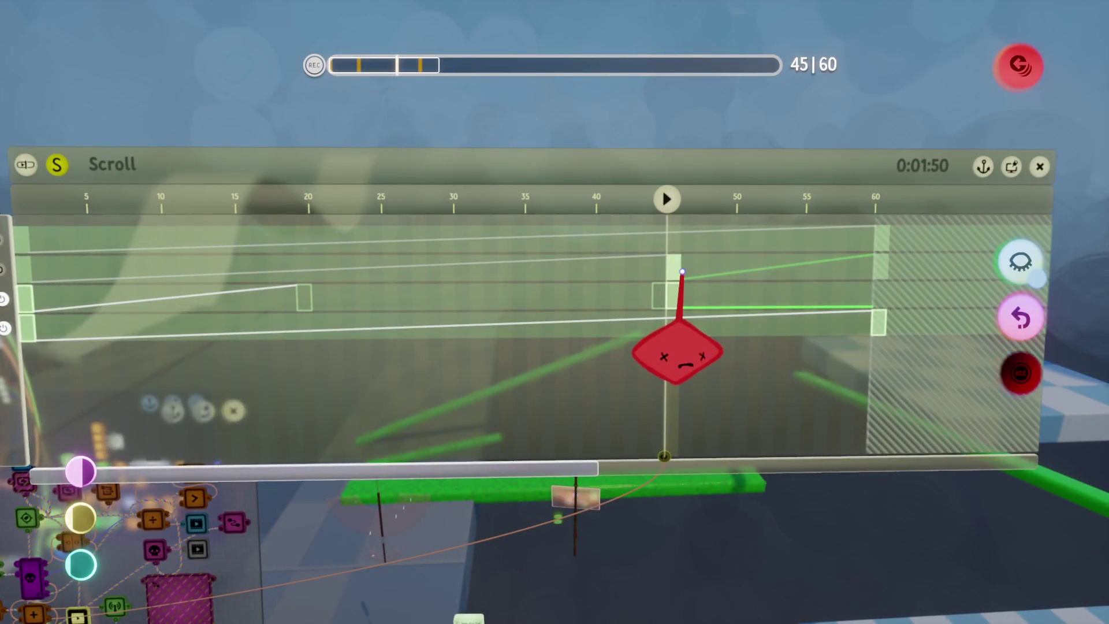
{"action": "key", "text": "Delete"}
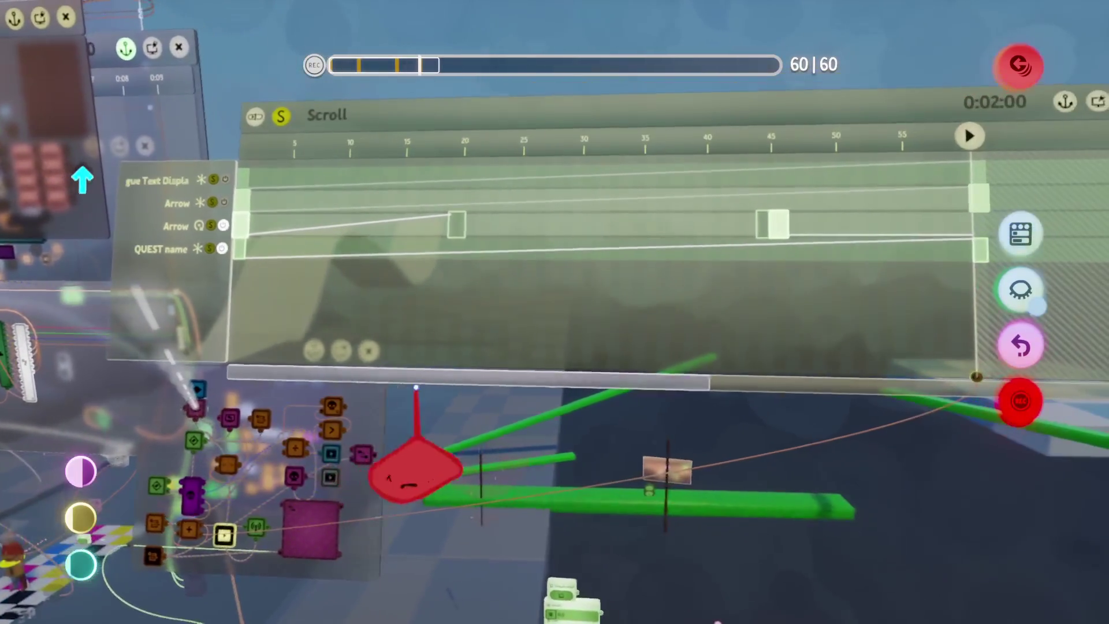
{"action": "mouse_move", "coordinate": [463, 157]}
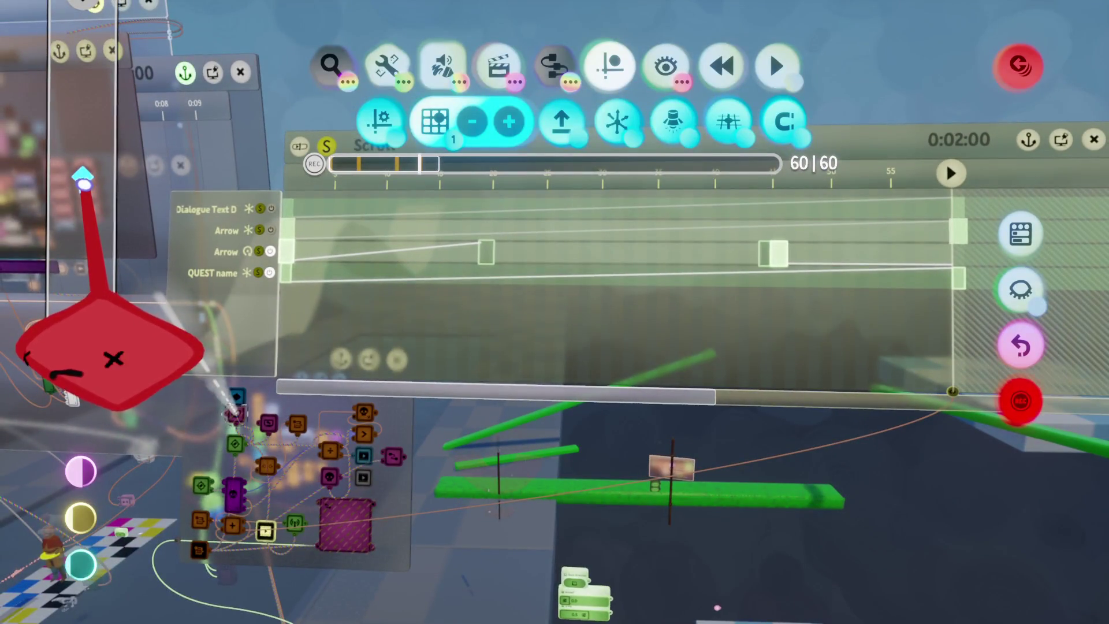
Zoom into the Scroll timeline and rewind the playhead to frame 20.
{"action": "mouse_move", "coordinate": [83, 182]}
{"action": "left_mouse_down"}
{"action": "mouse_move", "coordinate": [243, 321]}
{"action": "mouse_move", "coordinate": [237, 233]}
{"action": "mouse_move", "coordinate": [249, 448]}
{"action": "mouse_move", "coordinate": [190, 572]}
{"action": "left_mouse_up"}
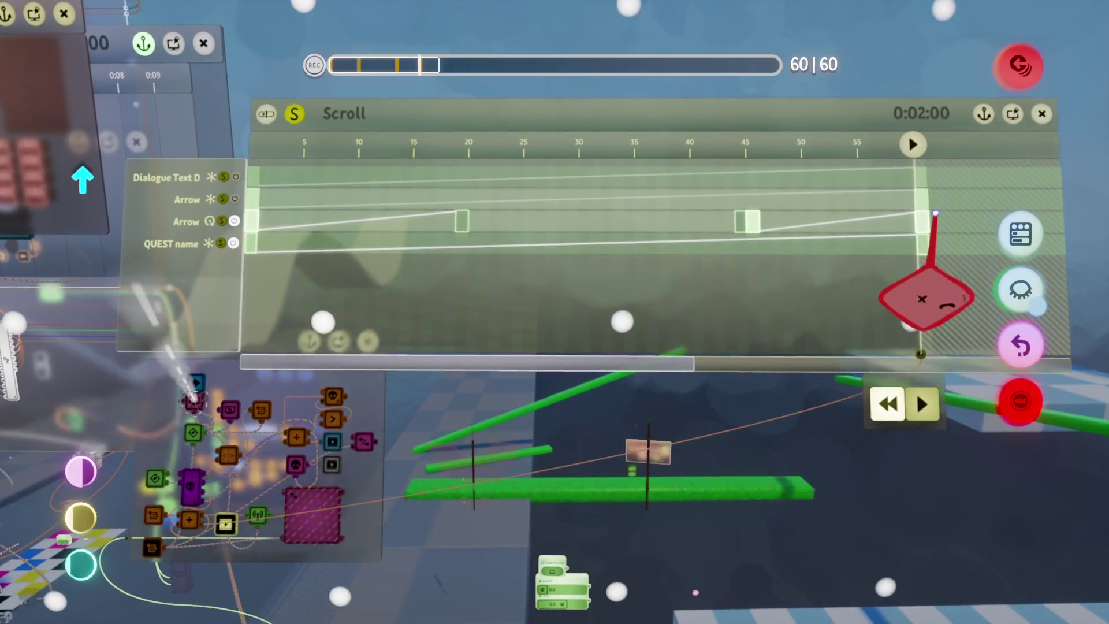
{"action": "mouse_move", "coordinate": [915, 307]}
{"action": "left_mouse_down"}
{"action": "mouse_move", "coordinate": [762, 383]}
{"action": "mouse_move", "coordinate": [758, 377]}
{"action": "mouse_move", "coordinate": [769, 387]}
{"action": "left_mouse_up"}
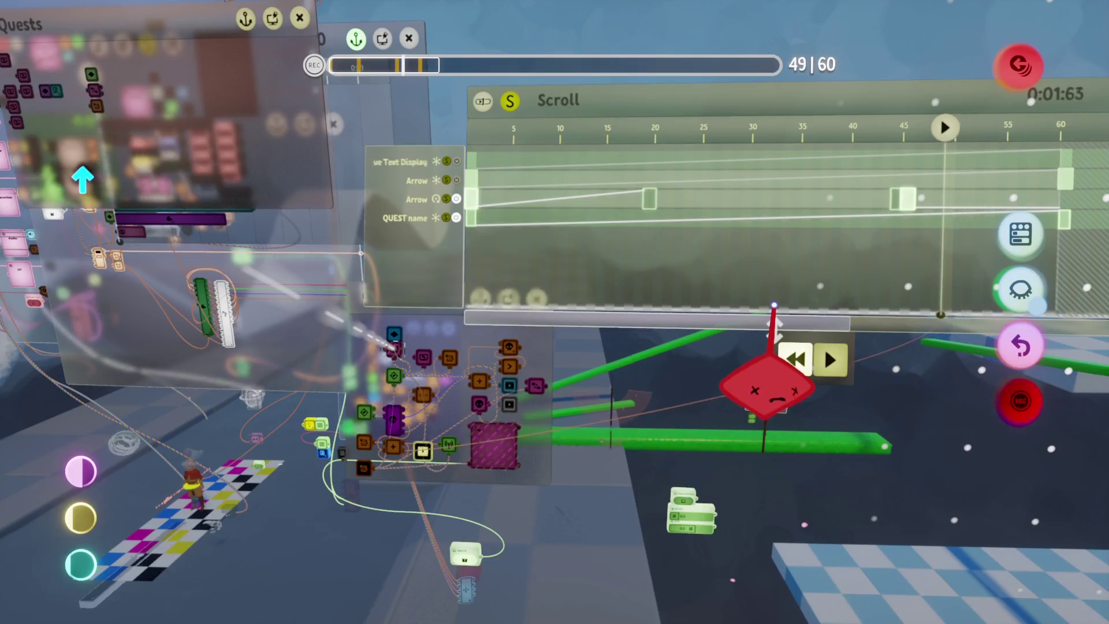
{"action": "mouse_move", "coordinate": [775, 306]}
{"action": "left_mouse_down"}
{"action": "mouse_move", "coordinate": [612, 260]}
{"action": "mouse_move", "coordinate": [492, 249]}
{"action": "mouse_move", "coordinate": [554, 275]}
{"action": "left_mouse_up"}
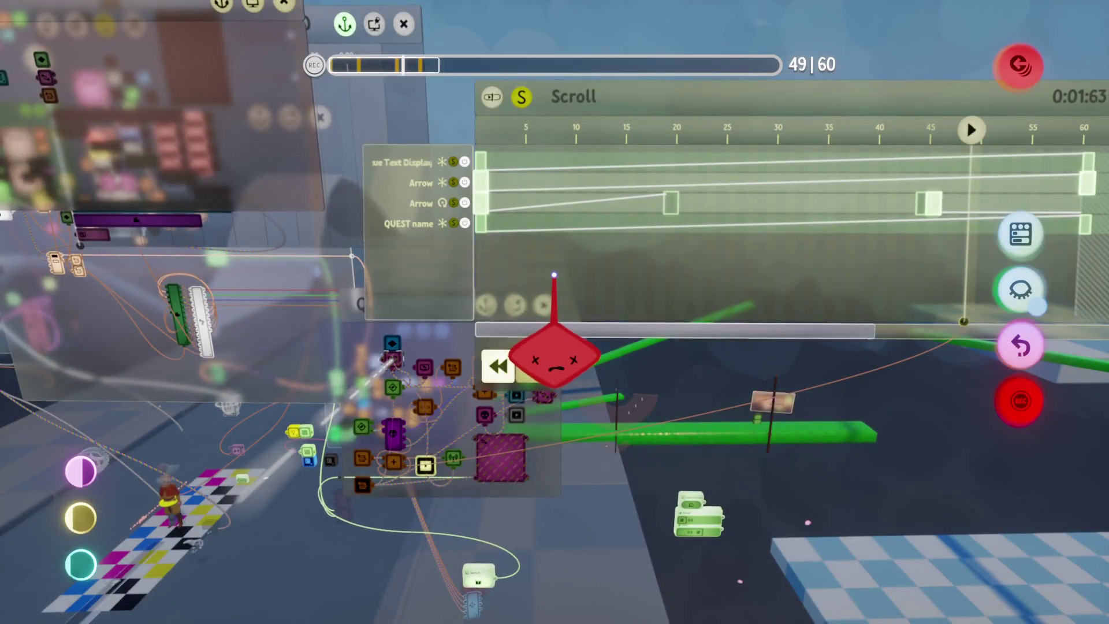
{"action": "key", "text": "Tab"}
{"action": "key", "text": "Left"}
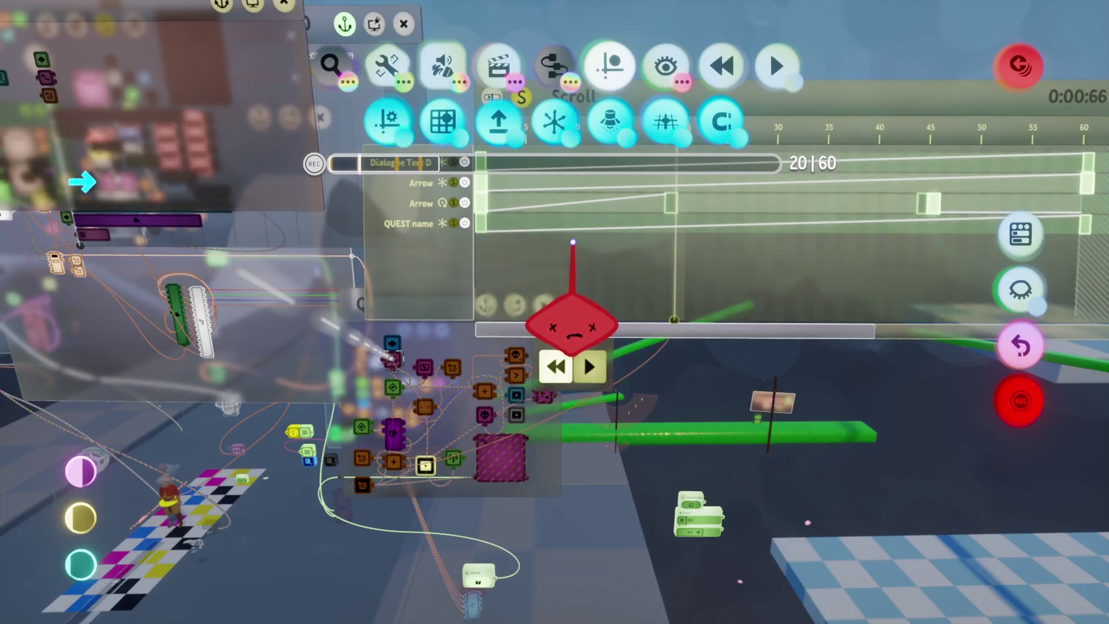
Step back to frame 19 and turn the view to the Quests microchip.
{"action": "left_click_drag", "start_coordinate": [530, 226], "coordinate": [706, 246]}
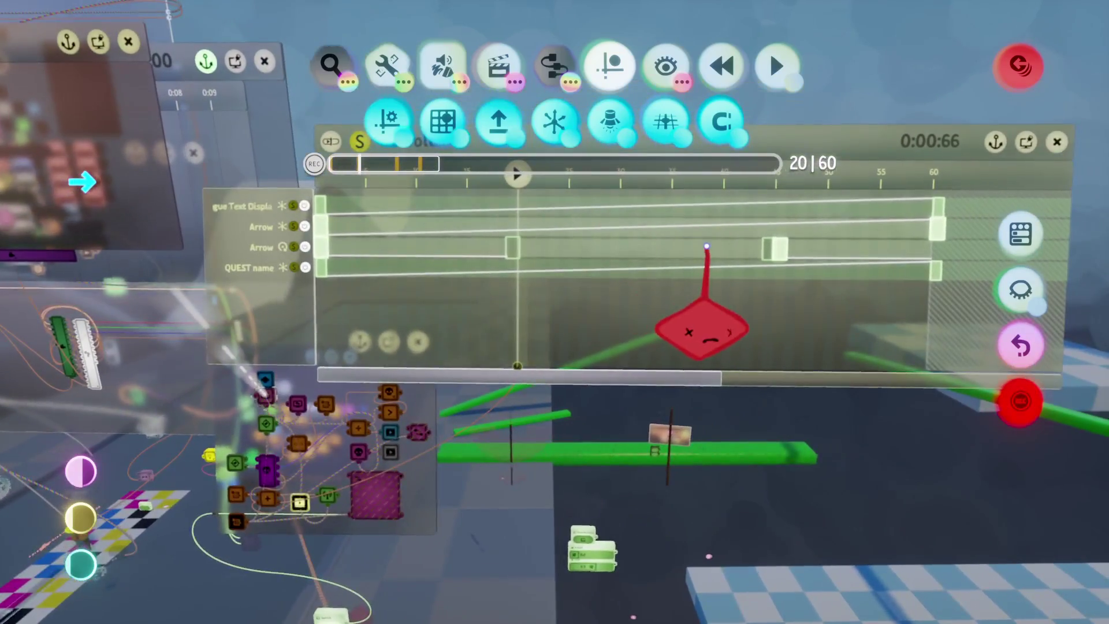
{"action": "key", "text": "Left"}
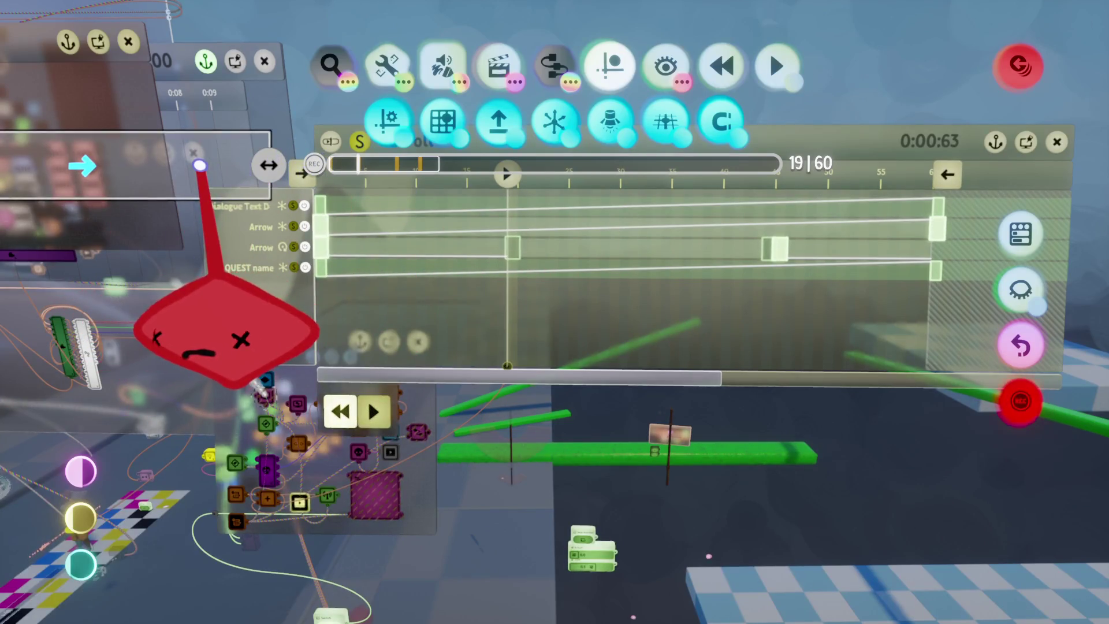
{"action": "mouse_move", "coordinate": [267, 277]}
{"action": "left_mouse_down"}
{"action": "mouse_move", "coordinate": [511, 282]}
{"action": "mouse_move", "coordinate": [458, 290]}
{"action": "mouse_move", "coordinate": [453, 309]}
{"action": "mouse_move", "coordinate": [403, 281]}
{"action": "left_mouse_up"}
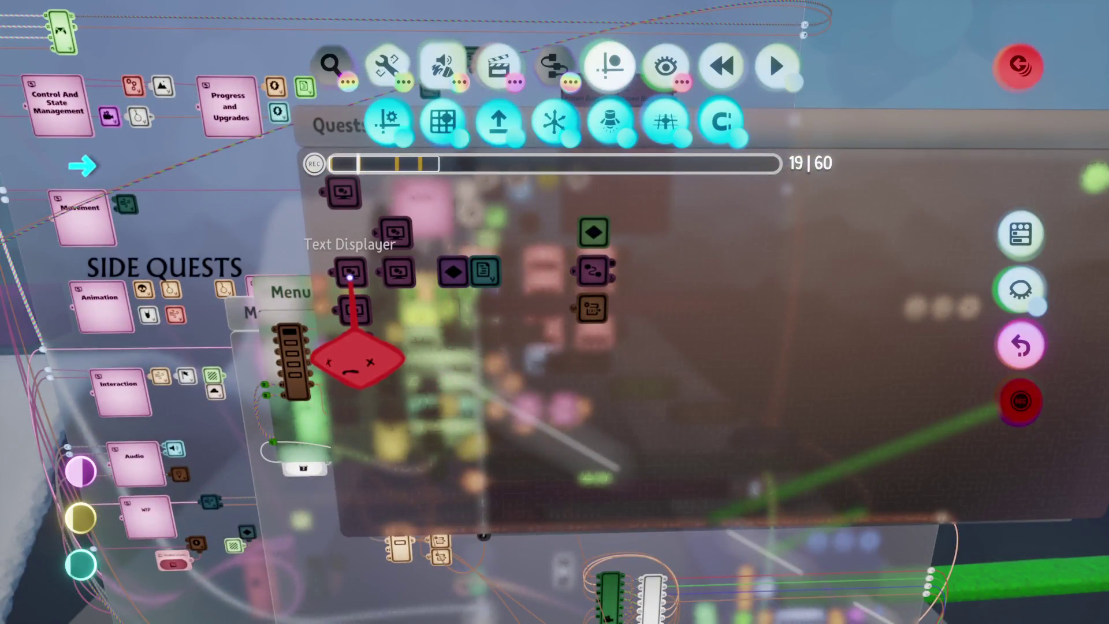
Watch the quest list scroll in play, then stop testing to return to the Scroll timeline at 0/60.
{"action": "left_click_drag", "start_coordinate": [354, 317], "coordinate": [403, 324]}
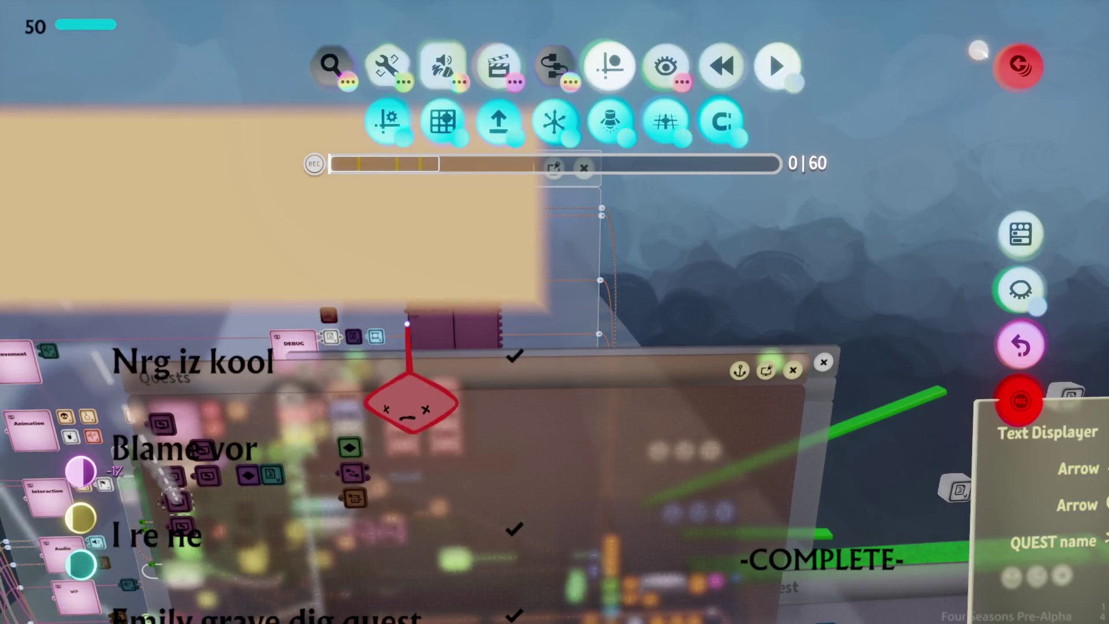
{"action": "key", "text": "space"}
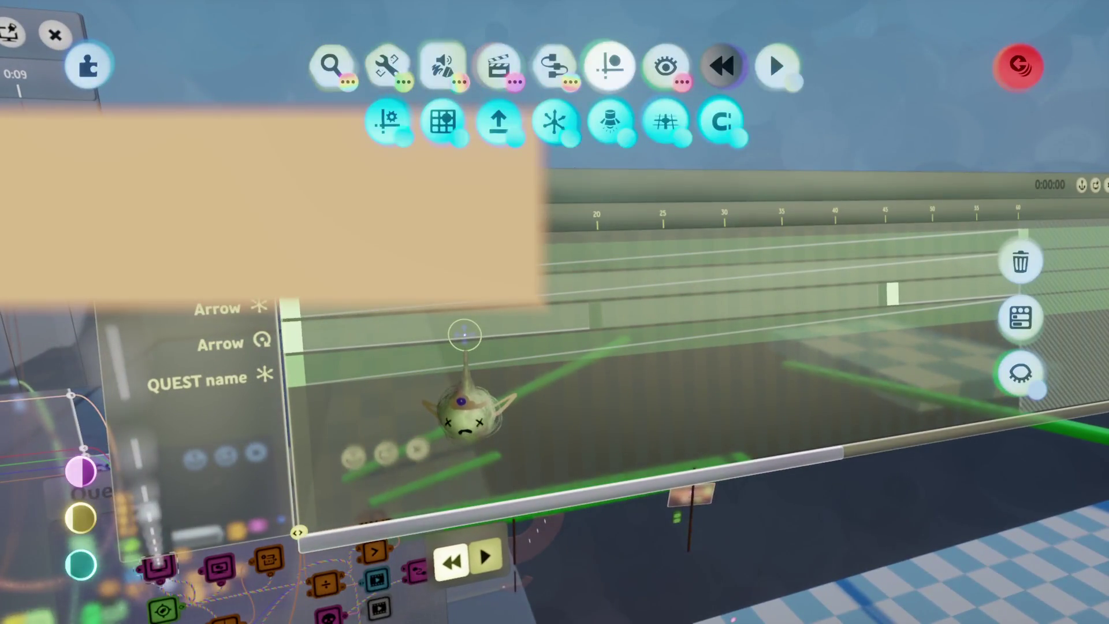
Drag the Arrow keyframe from frame 20 to the playhead near frame 29, then rewind to frame 0.
{"action": "left_click", "coordinate": [465, 374]}
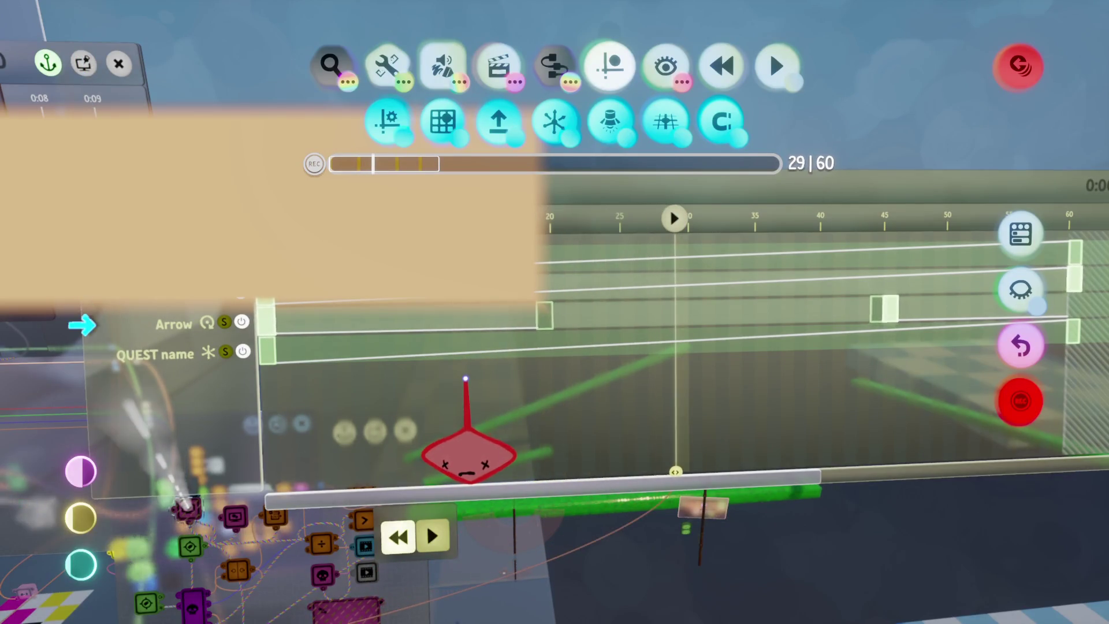
{"action": "left_click_drag", "start_coordinate": [561, 320], "coordinate": [669, 321]}
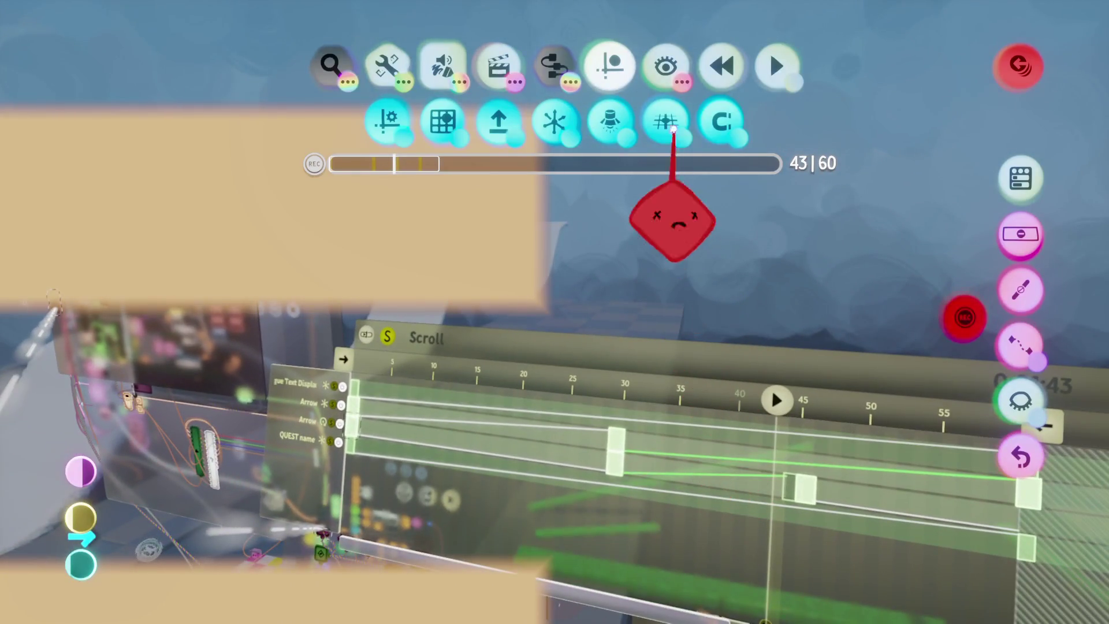
{"action": "left_click", "coordinate": [666, 67]}
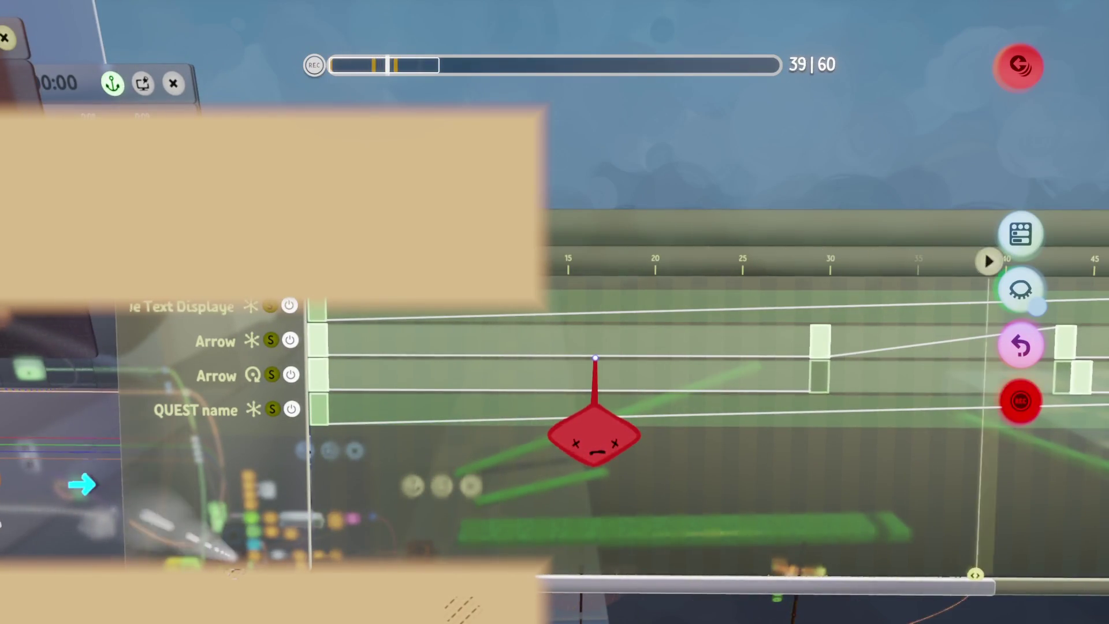
{"action": "key", "text": "Home"}
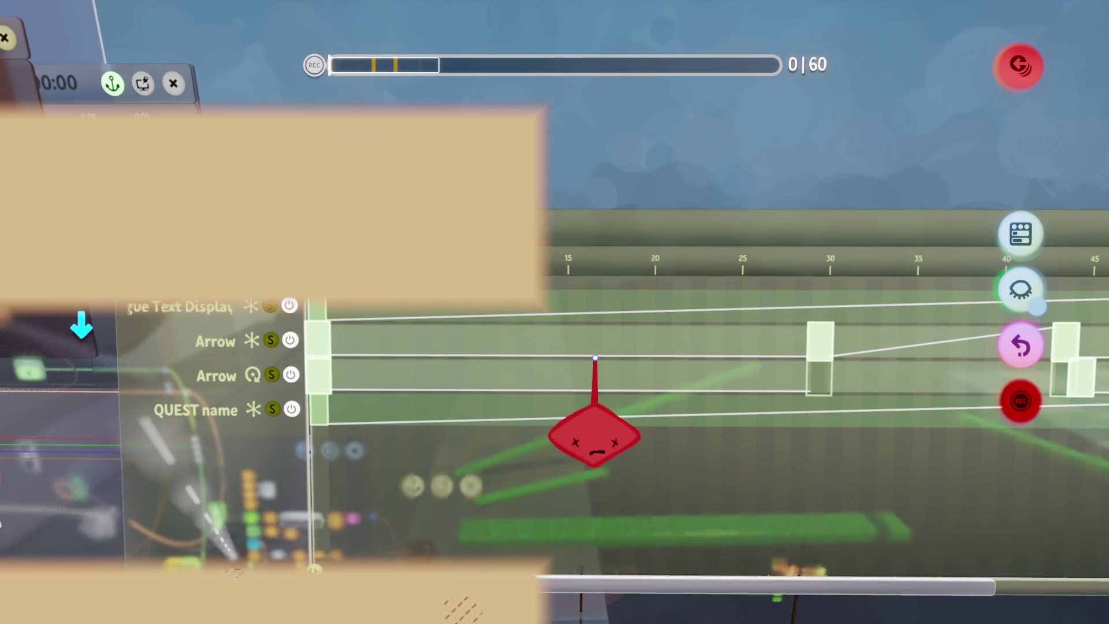
Rotate the arrow to about 186° in precise move mode, play to check it, then adjust to about 184°.
{"action": "key", "text": "Tab"}
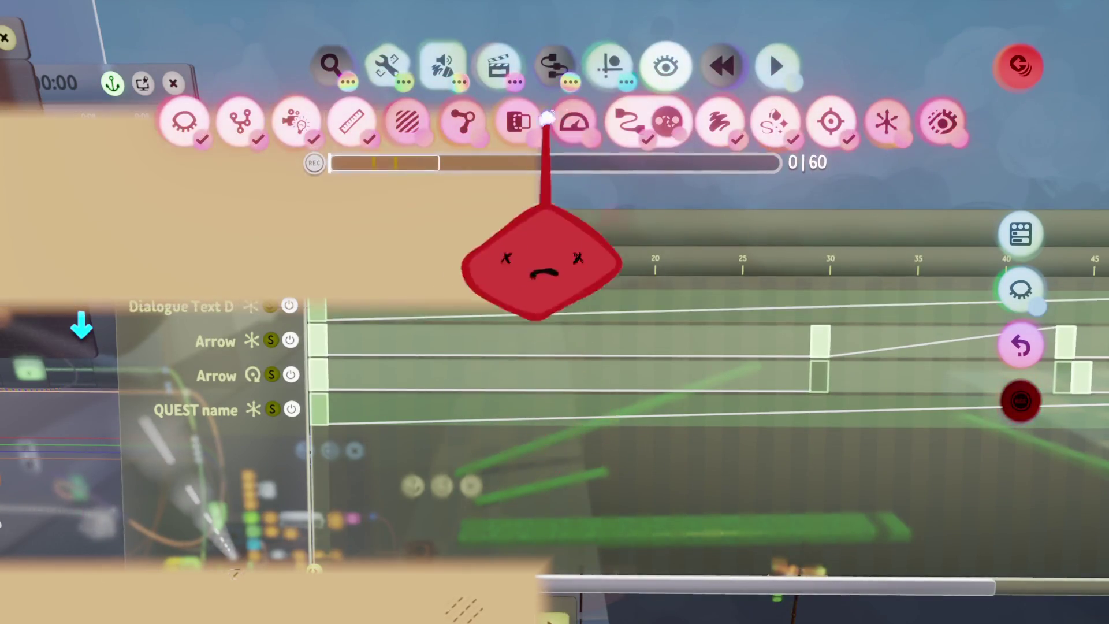
{"action": "key", "text": "Right"}
{"action": "left_click", "coordinate": [553, 135]}
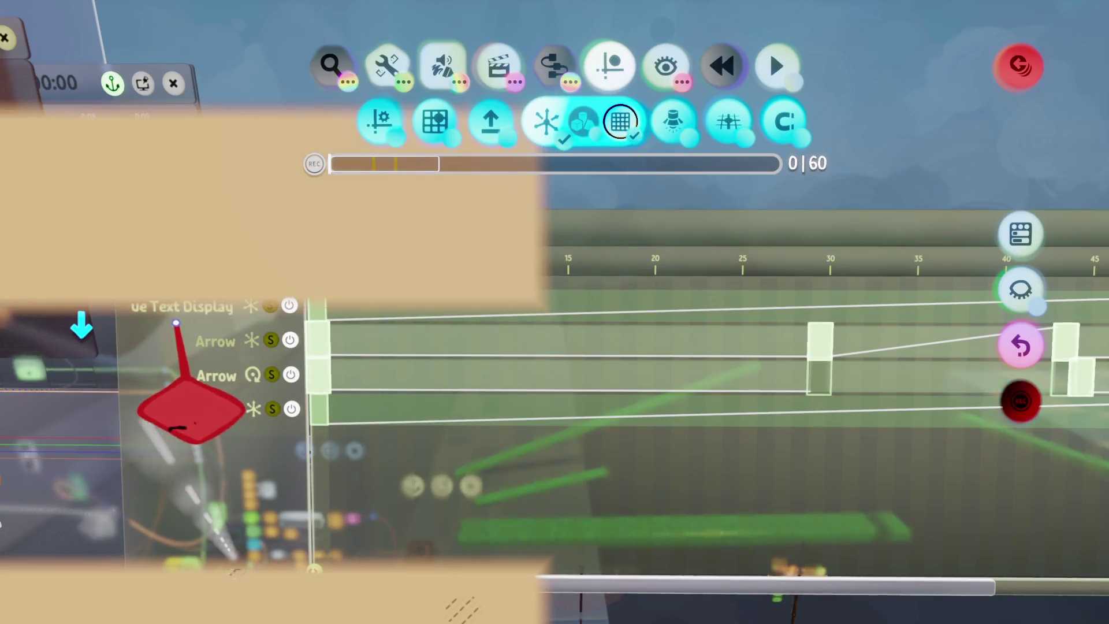
{"action": "left_click_drag", "start_coordinate": [78, 324], "coordinate": [78, 324]}
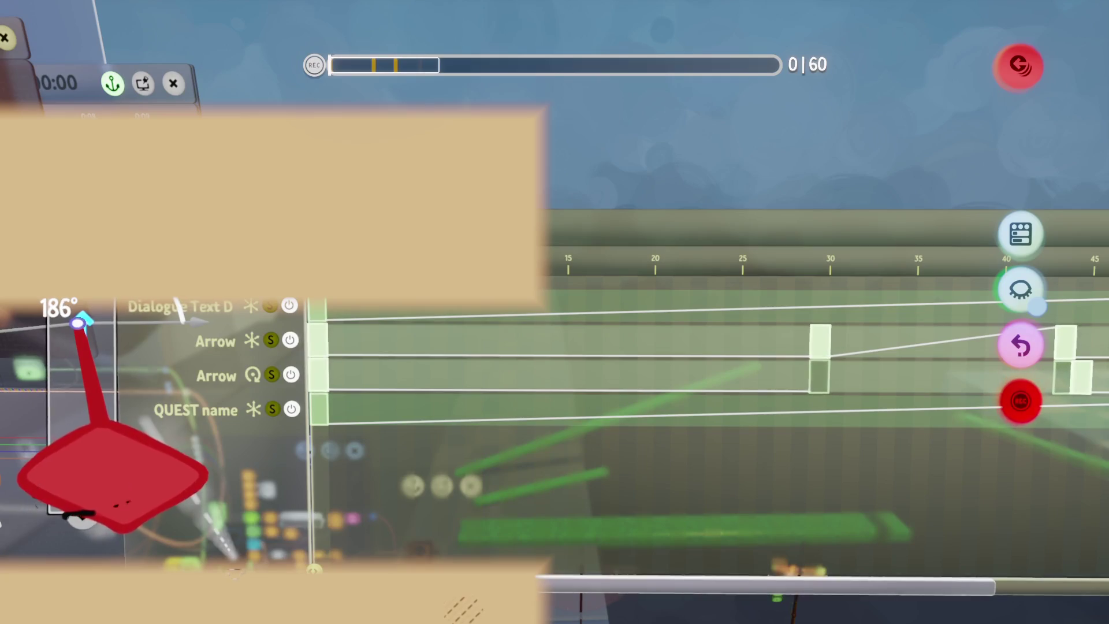
{"action": "left_click_drag", "start_coordinate": [78, 323], "coordinate": [84, 317]}
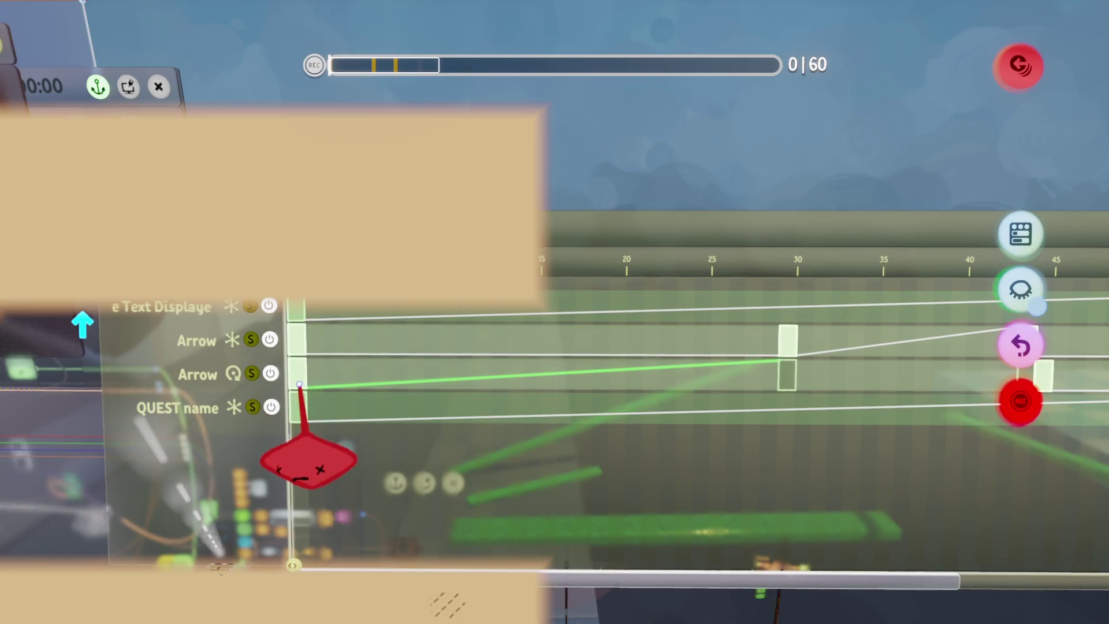
{"action": "key", "text": "space"}
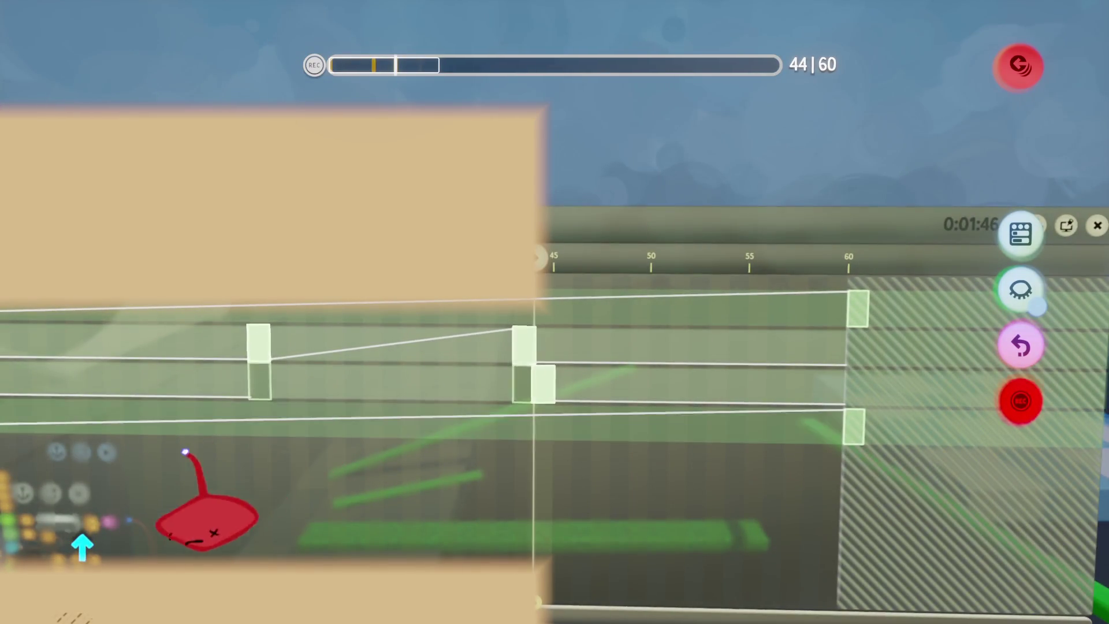
{"action": "left_click_drag", "start_coordinate": [79, 528], "coordinate": [77, 529]}
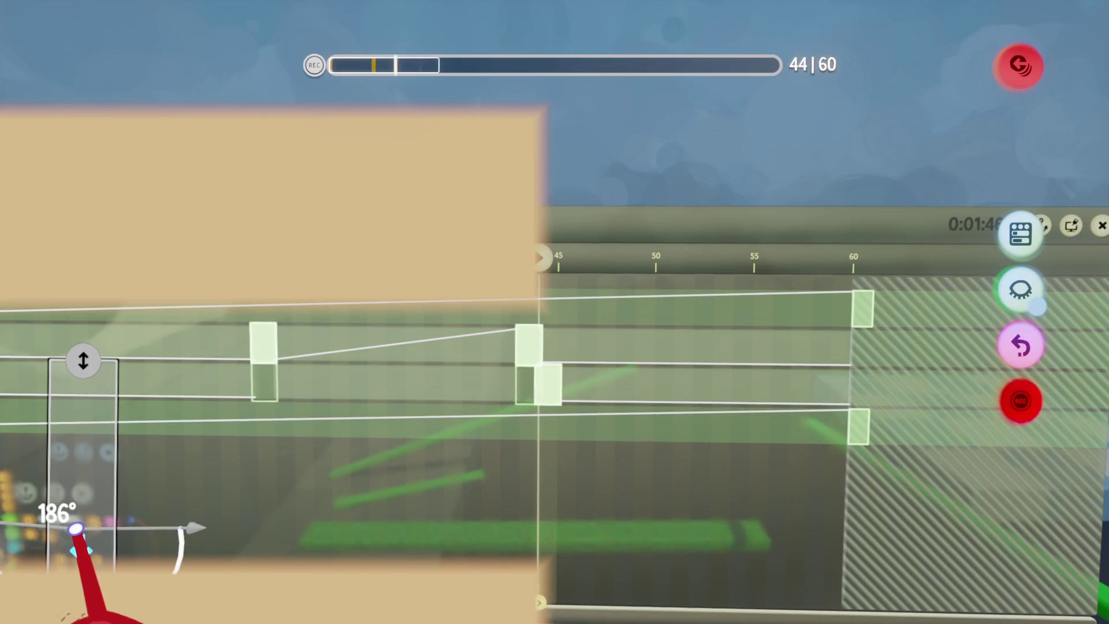
Move the keyframe near 45 seconds later to about 47 seconds and rewind the timeline.
{"action": "left_click_drag", "start_coordinate": [76, 528], "coordinate": [166, 525]}
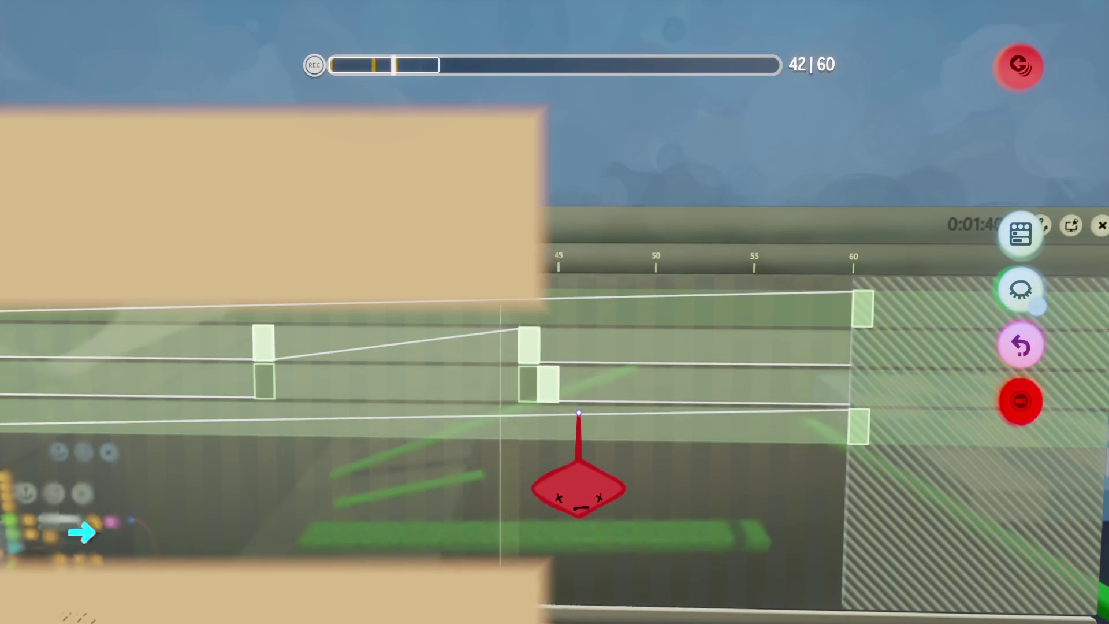
{"action": "mouse_move", "coordinate": [565, 396]}
{"action": "left_mouse_down"}
{"action": "mouse_move", "coordinate": [575, 384]}
{"action": "mouse_move", "coordinate": [558, 386]}
{"action": "left_mouse_up"}
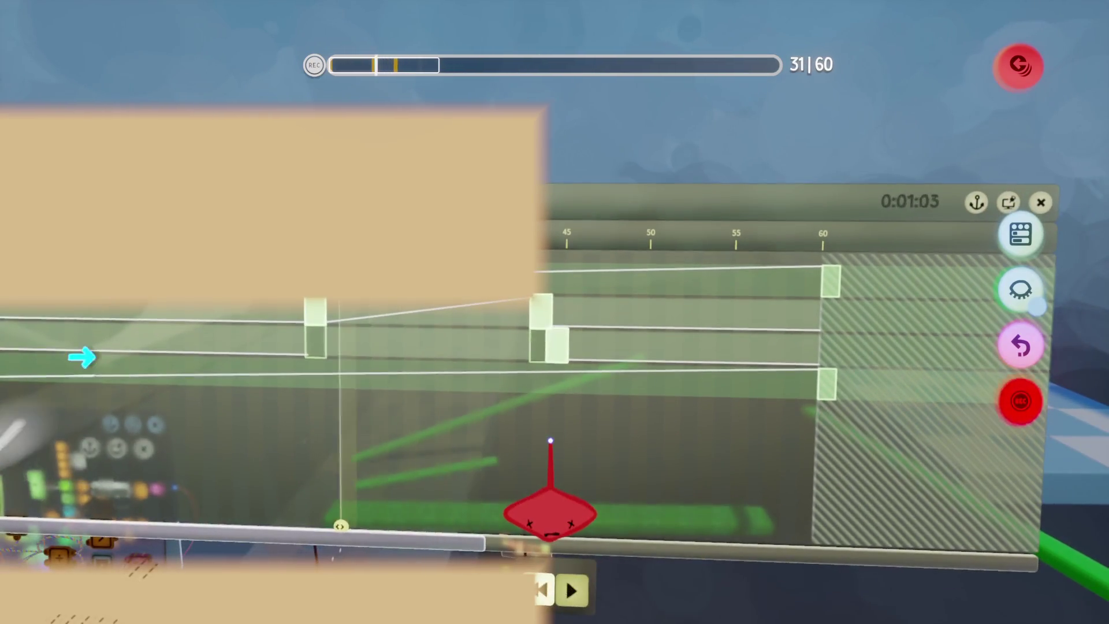
{"action": "key", "text": "Home"}
{"action": "key", "text": "Escape"}
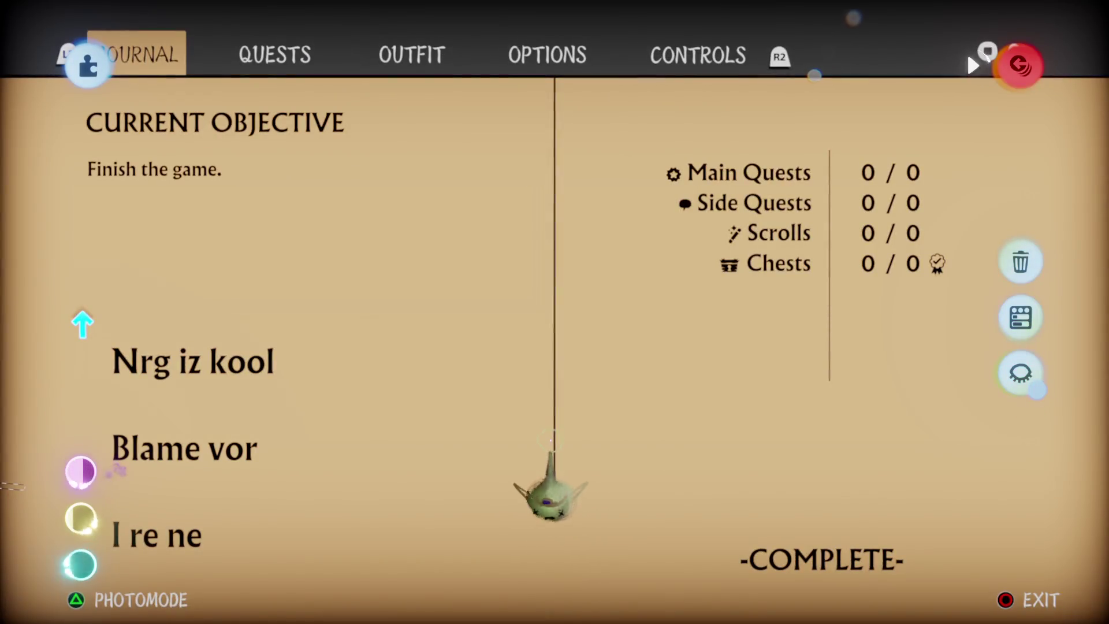
{"action": "key", "text": "Right"}
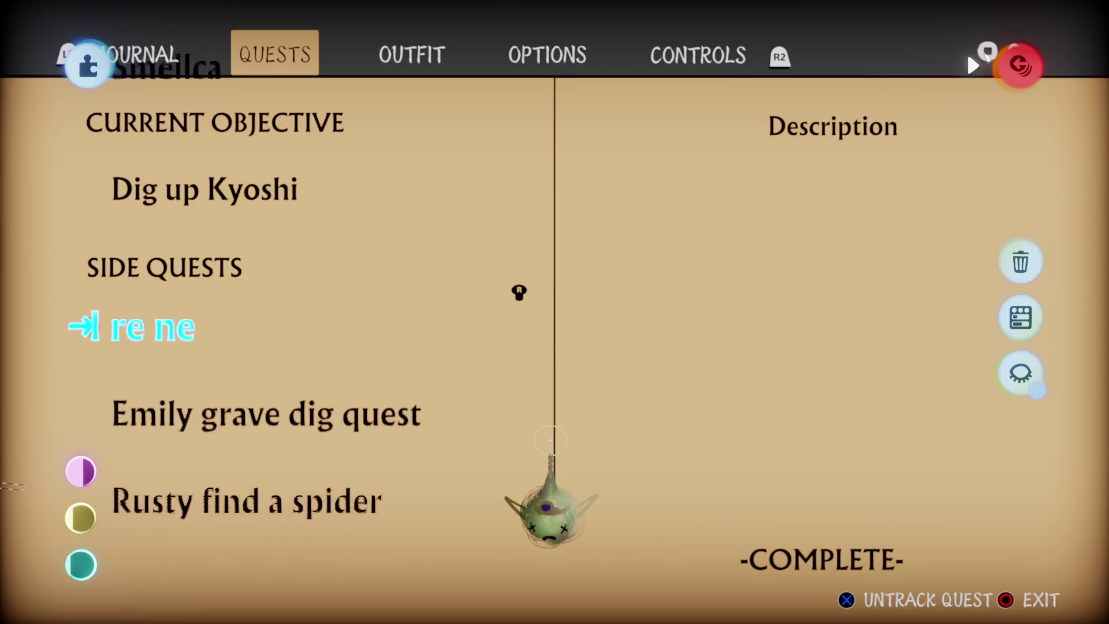
{"action": "key", "text": "Down"}
{"action": "key", "text": "Down"}
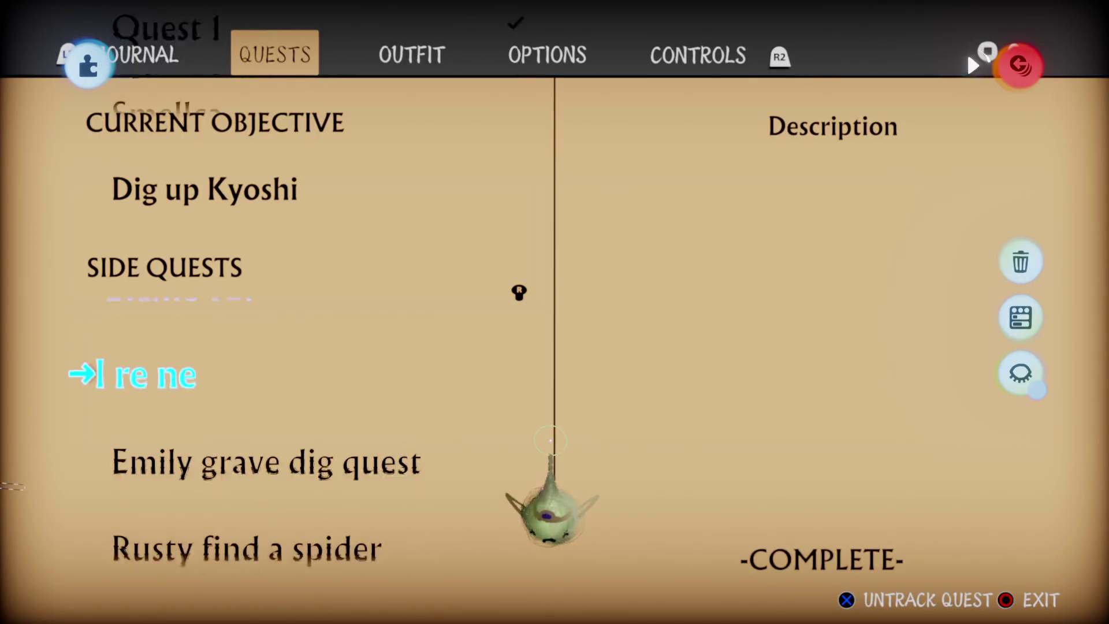
{"action": "key", "text": "Down"}
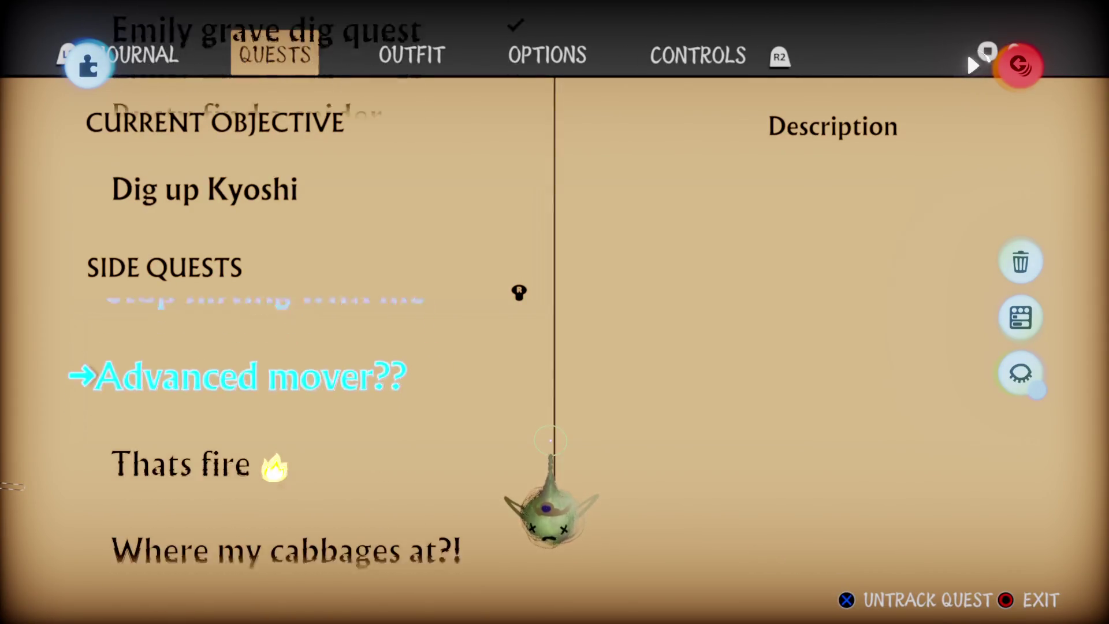
{"action": "key", "text": "Escape"}
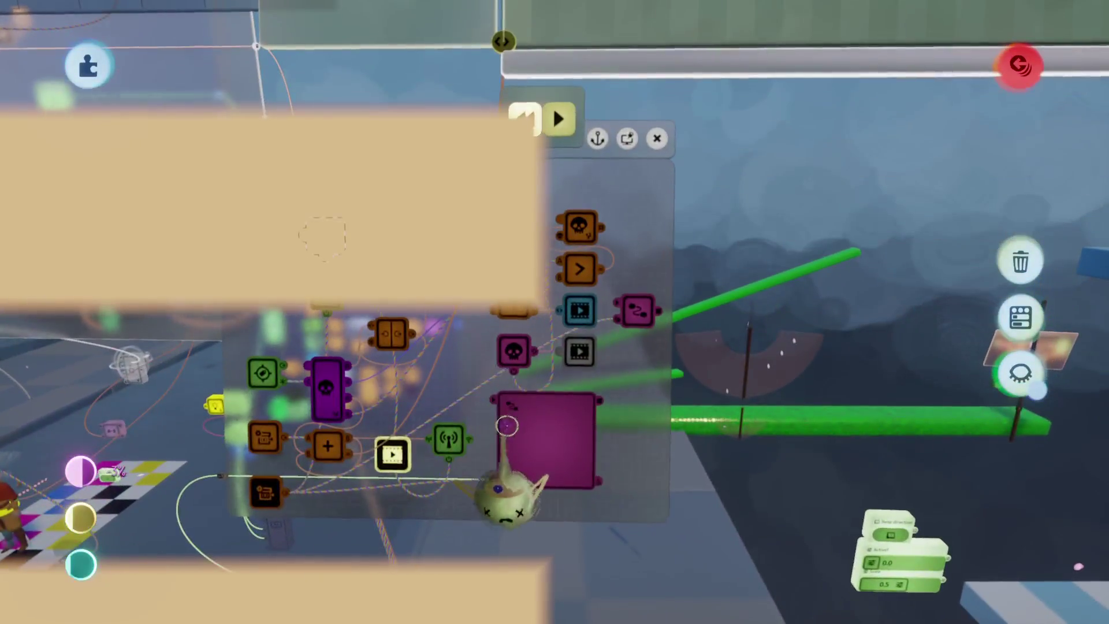
Look through the QUEST name and Arrow text settings, including the QUEST name's alignment options.
{"action": "left_click", "coordinate": [560, 445]}
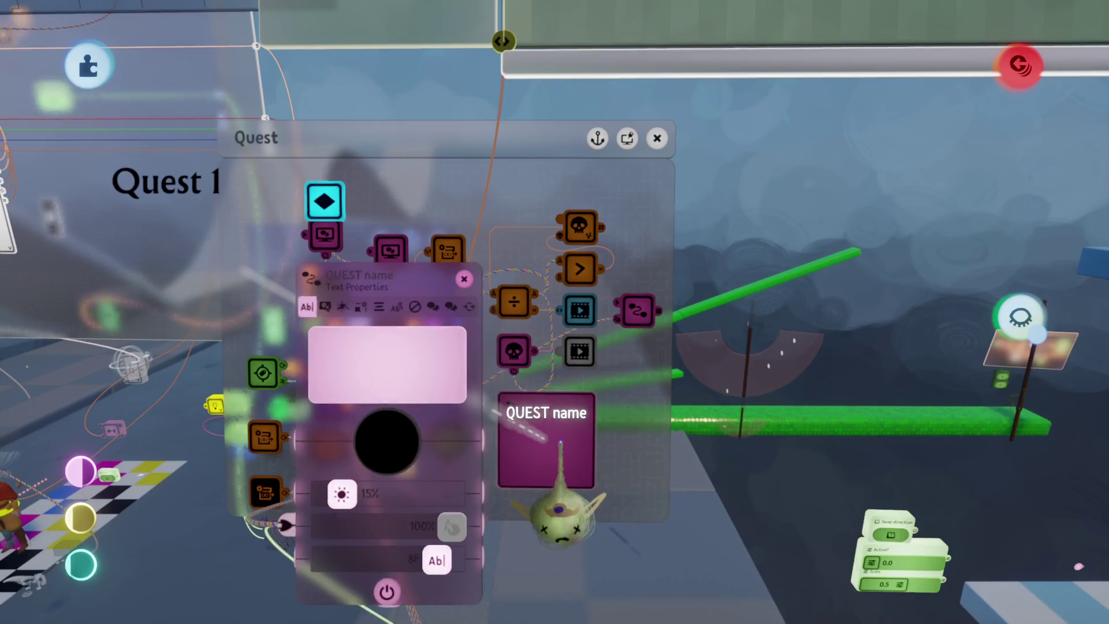
{"action": "key", "text": "Escape"}
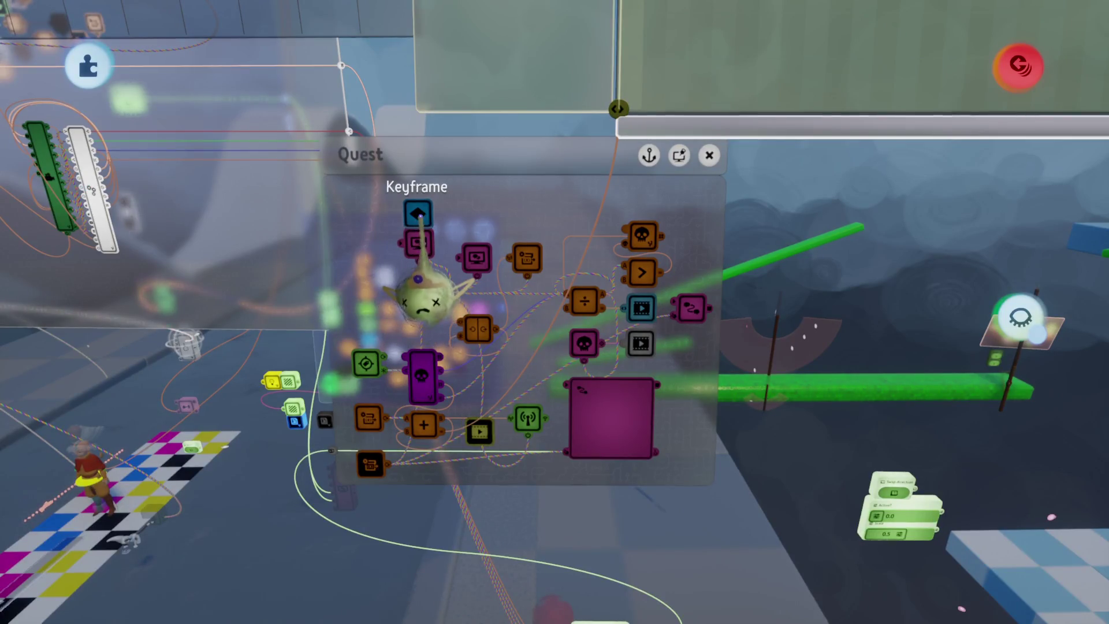
{"action": "left_click", "coordinate": [420, 248]}
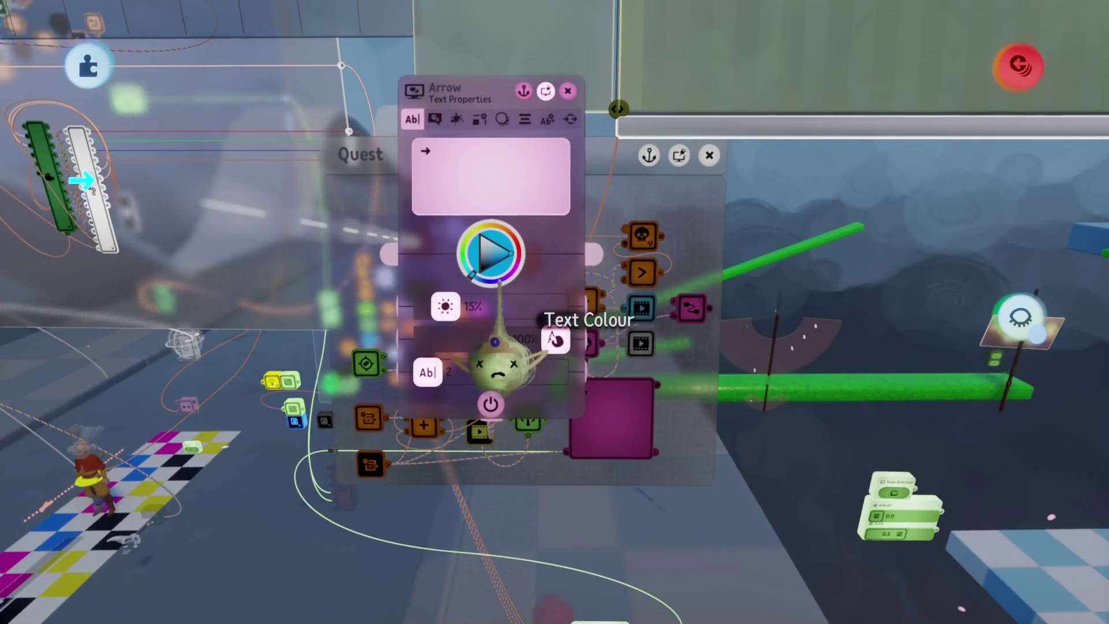
{"action": "key", "text": "Escape"}
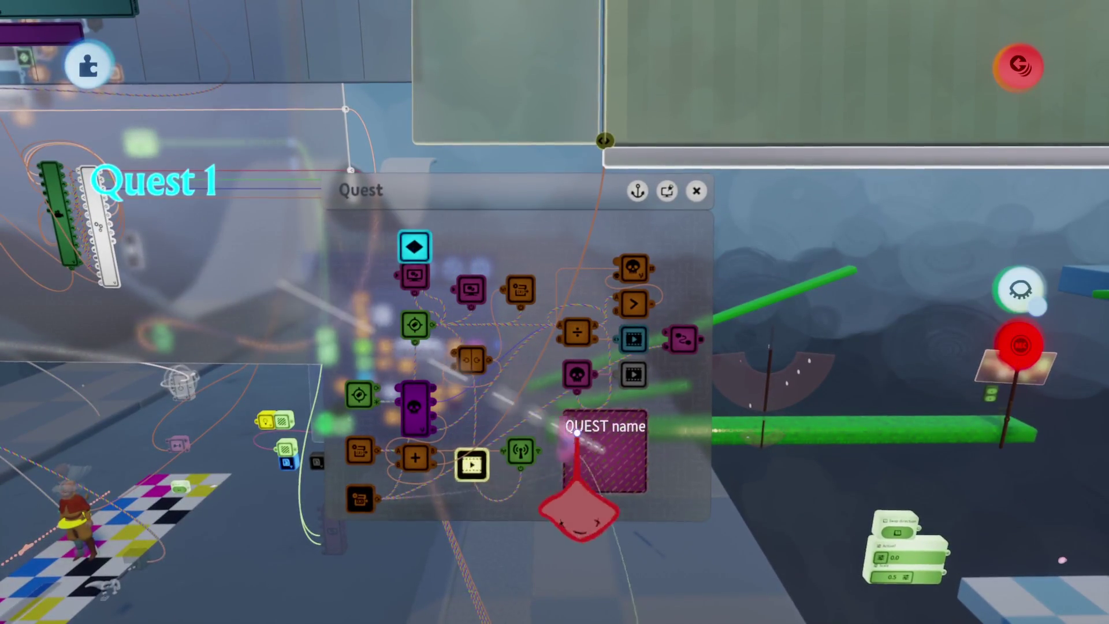
{"action": "left_click", "coordinate": [576, 432]}
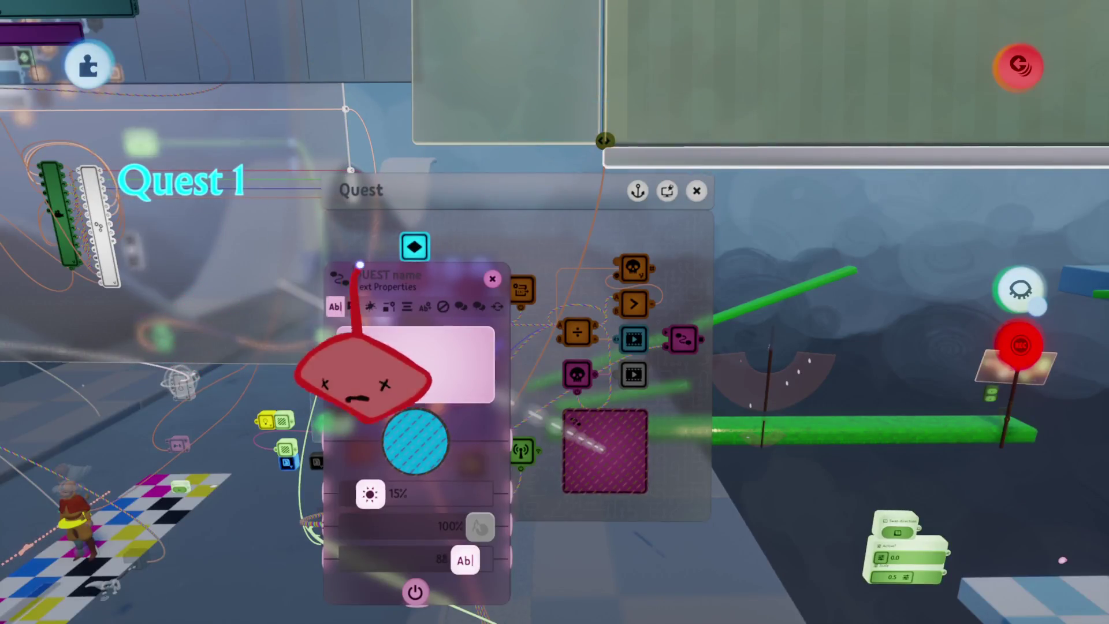
{"action": "left_click", "coordinate": [408, 306]}
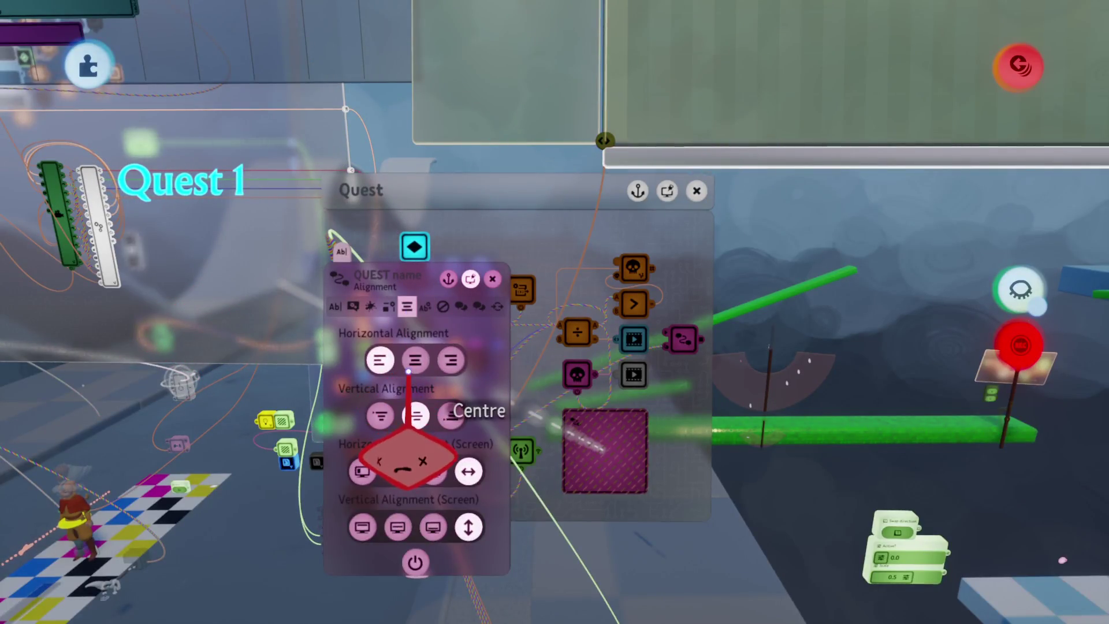
Switch from editing to View Mode to play the game scene.
{"action": "key", "text": "Escape"}
{"action": "left_click", "coordinate": [359, 436]}
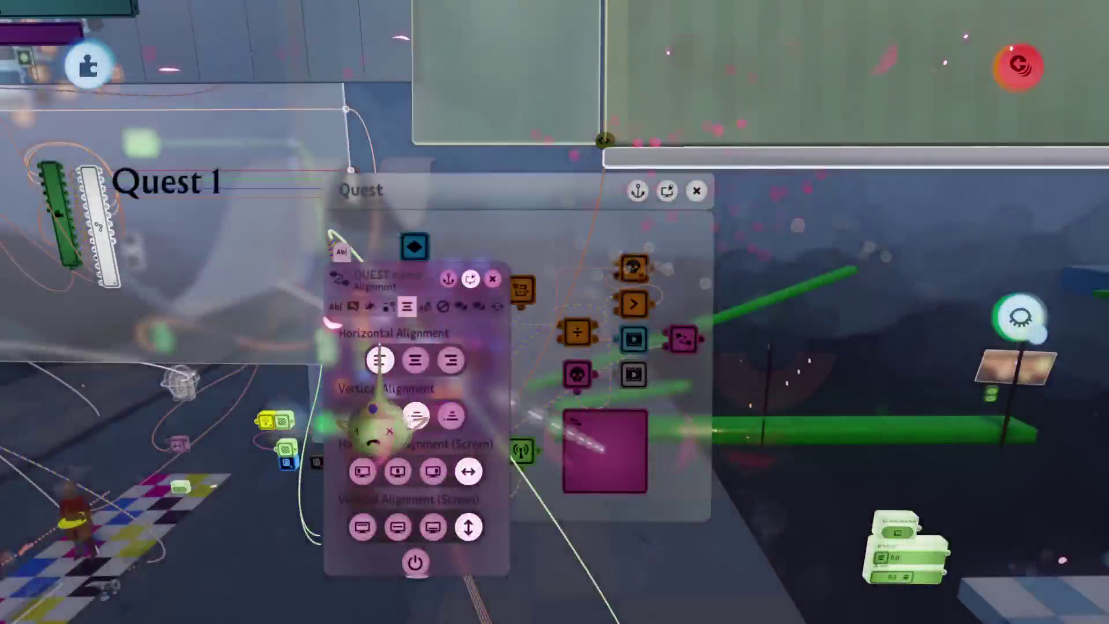
{"action": "key", "text": "Escape"}
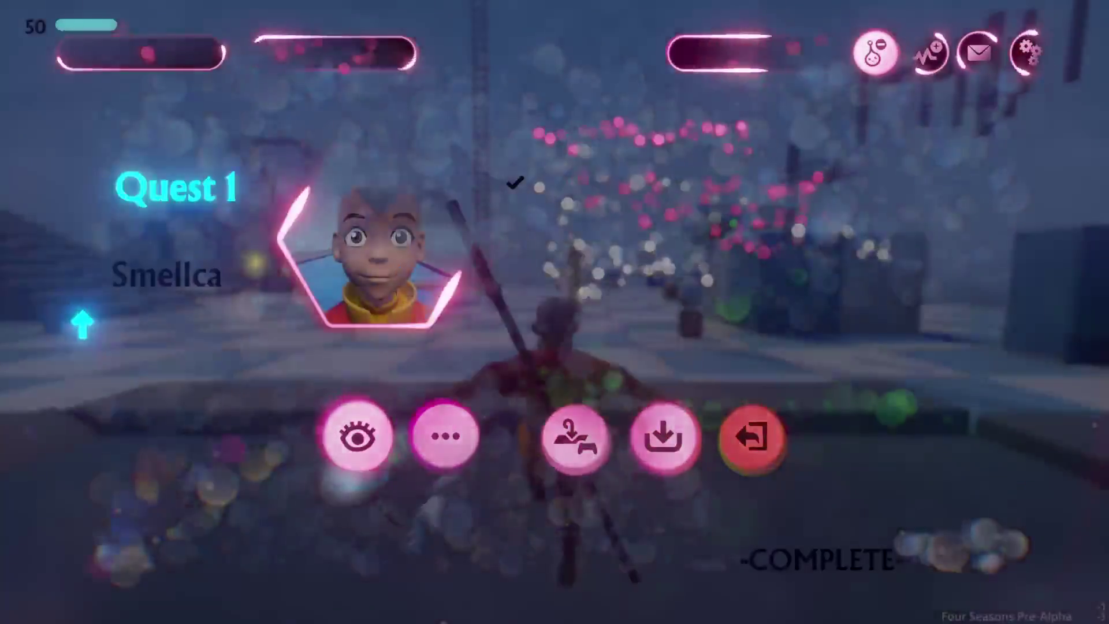
Open the journal and move the arrow down to Where my cabbages at?! and back up.
{"action": "key", "text": "Escape"}
{"action": "key", "text": "Down"}
{"action": "key", "text": "Down"}
{"action": "key", "text": "Down"}
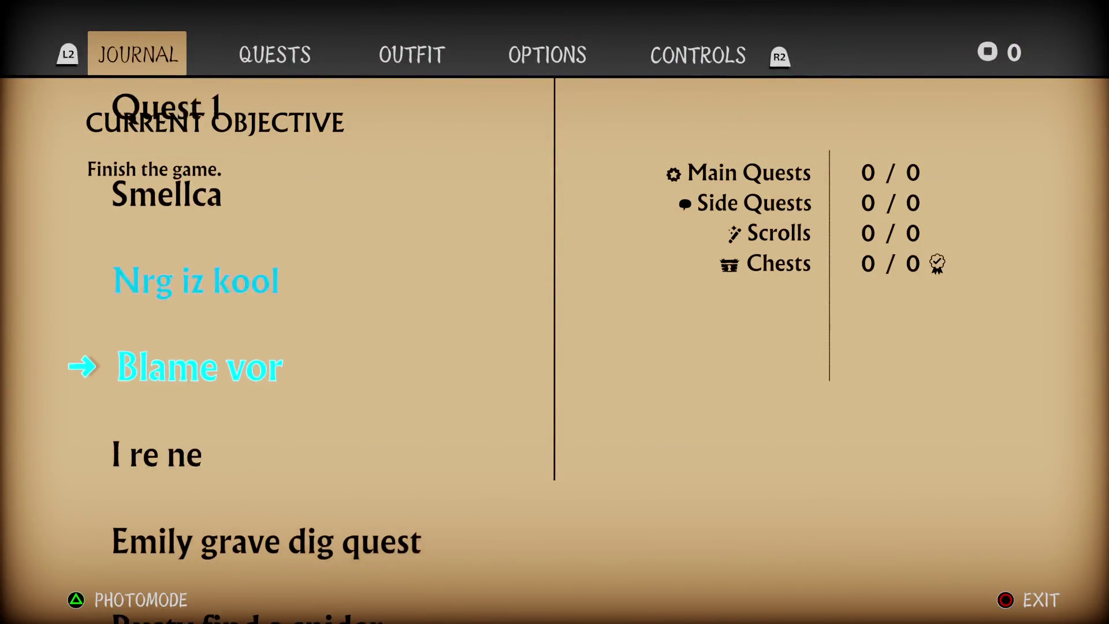
{"action": "key", "text": "Down"}
{"action": "key", "text": "Down"}
{"action": "key", "text": "Down"}
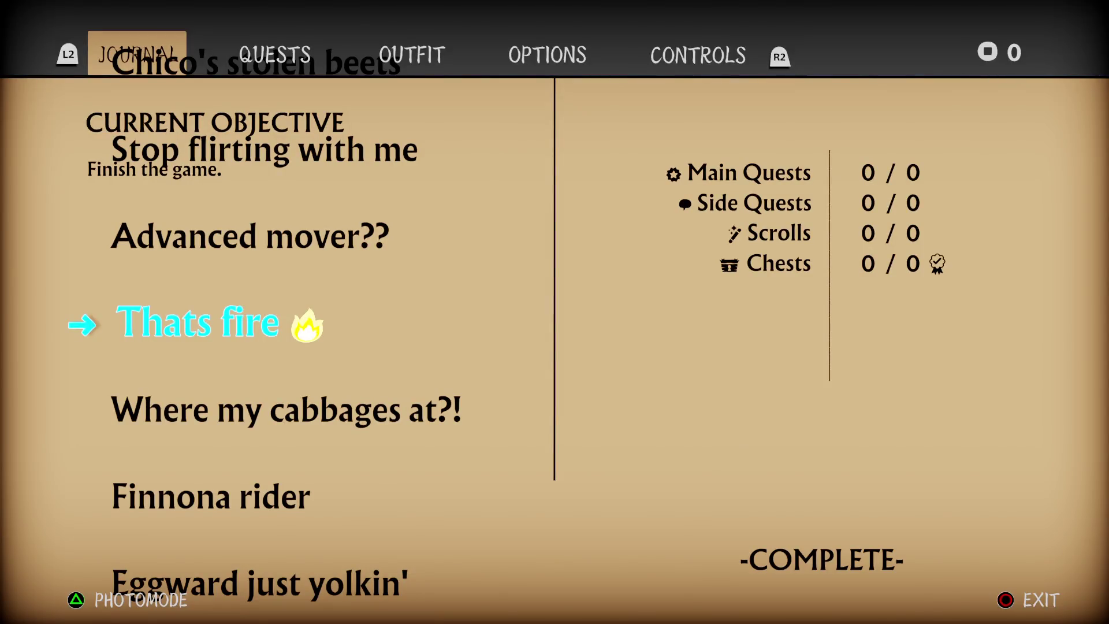
{"action": "key", "text": "Down"}
{"action": "key", "text": "Up"}
{"action": "key", "text": "Down"}
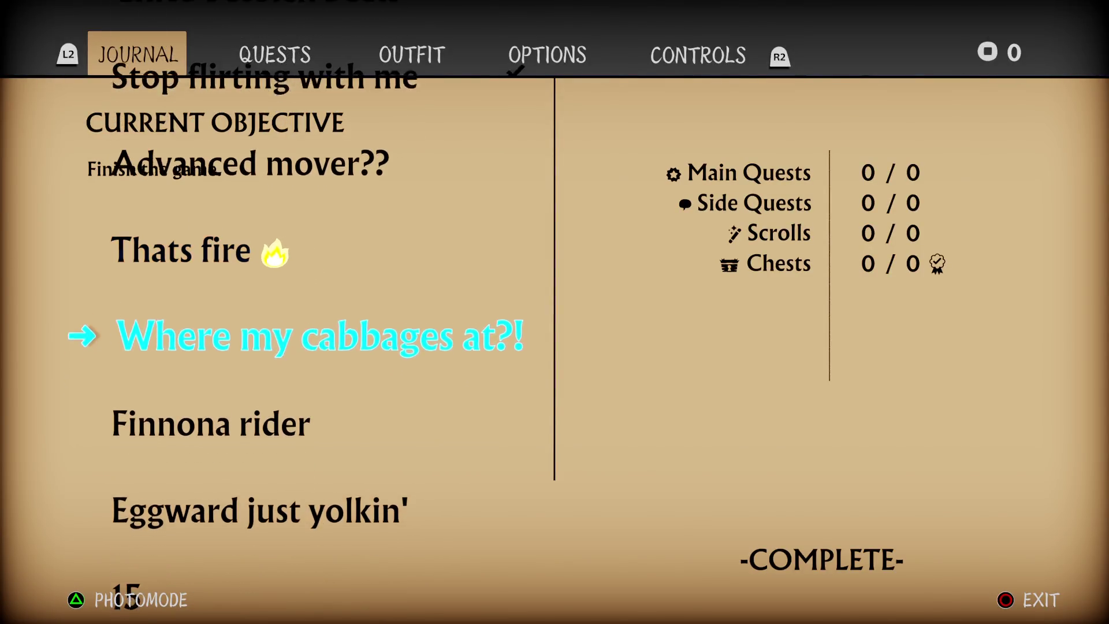
{"action": "key", "text": "Up"}
{"action": "key", "text": "Up"}
{"action": "key", "text": "Up"}
{"action": "key", "text": "Up"}
{"action": "key", "text": "Up"}
{"action": "key", "text": "Up"}
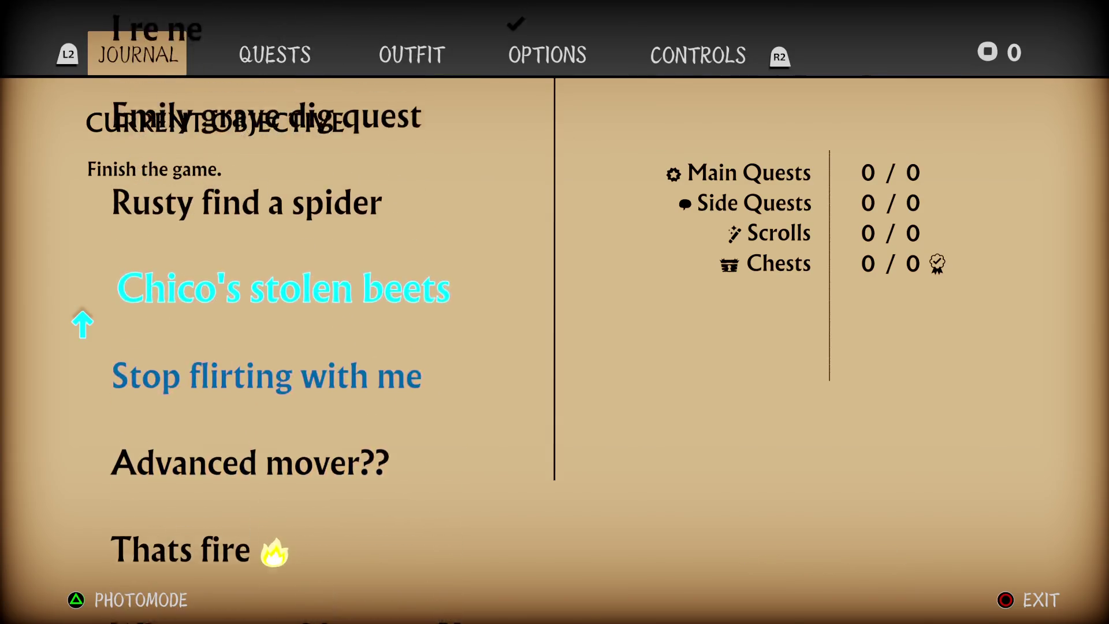
On the quests page, step the arrow down to the last entry, 16, then back to Emily grave dig quest.
{"action": "key", "text": "e"}
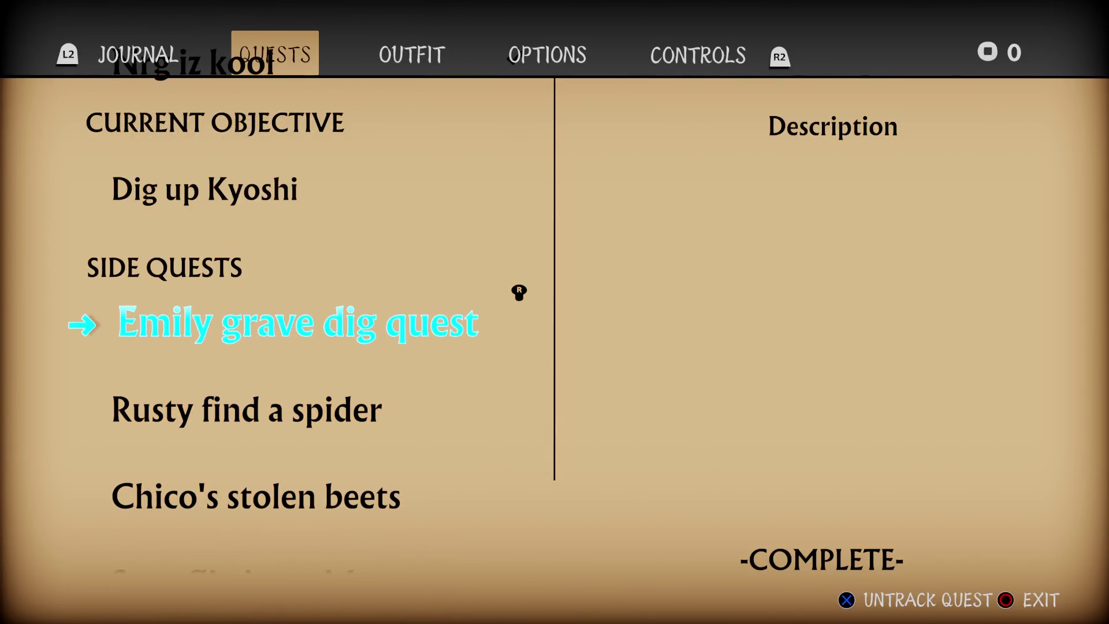
{"action": "key", "text": "Up"}
{"action": "key", "text": "Down"}
{"action": "key", "text": "Down"}
{"action": "key", "text": "Down"}
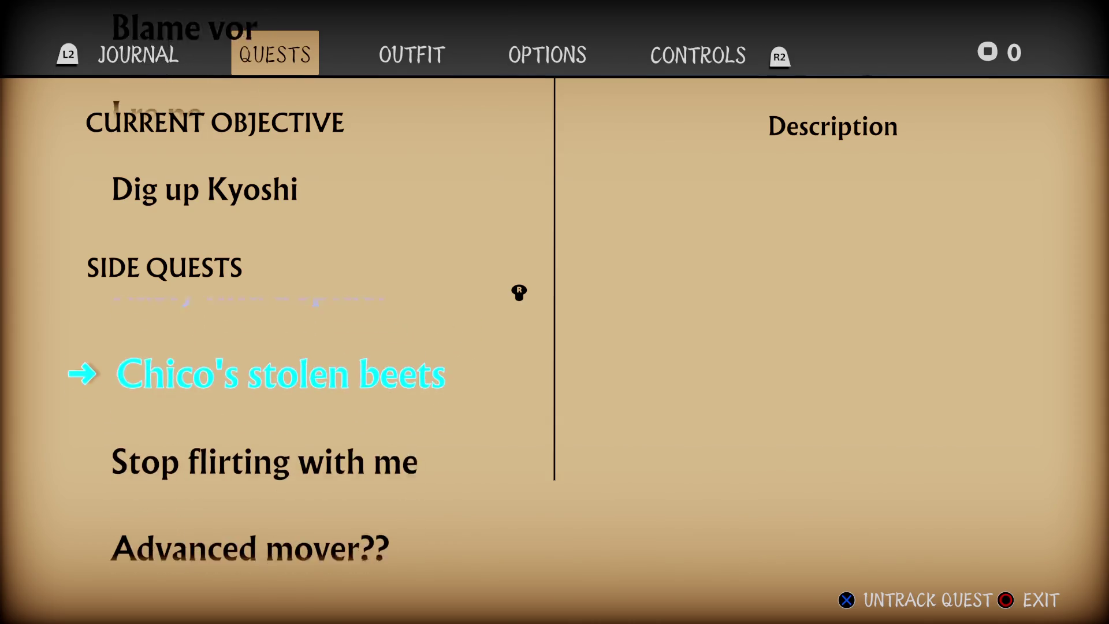
{"action": "key", "text": "Down"}
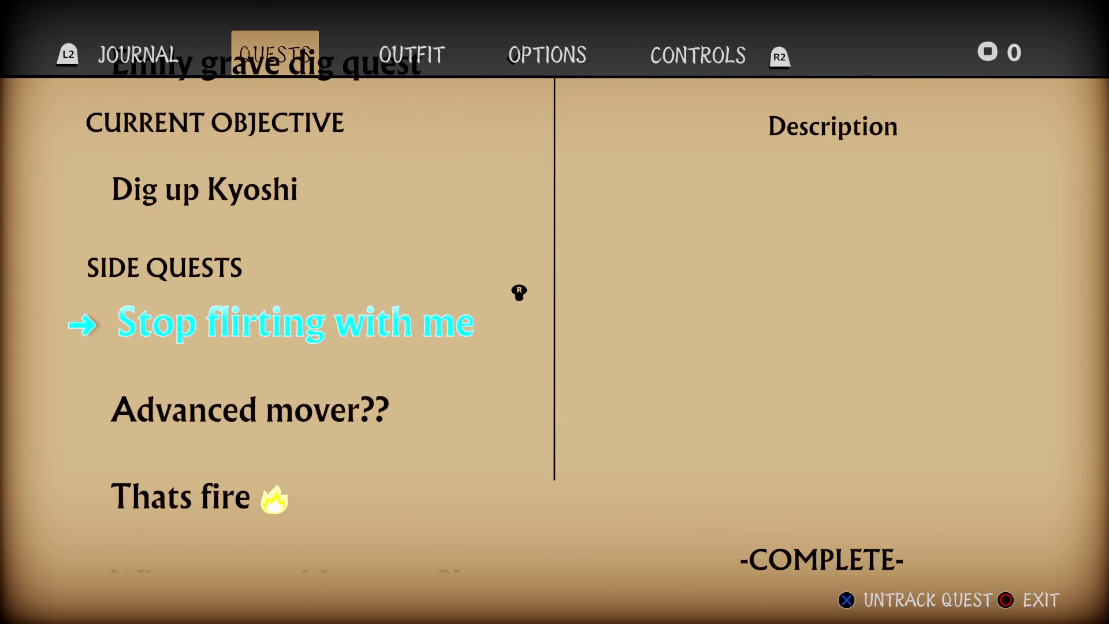
{"action": "key", "text": "Up"}
{"action": "key", "text": "Up"}
{"action": "key", "text": "Up"}
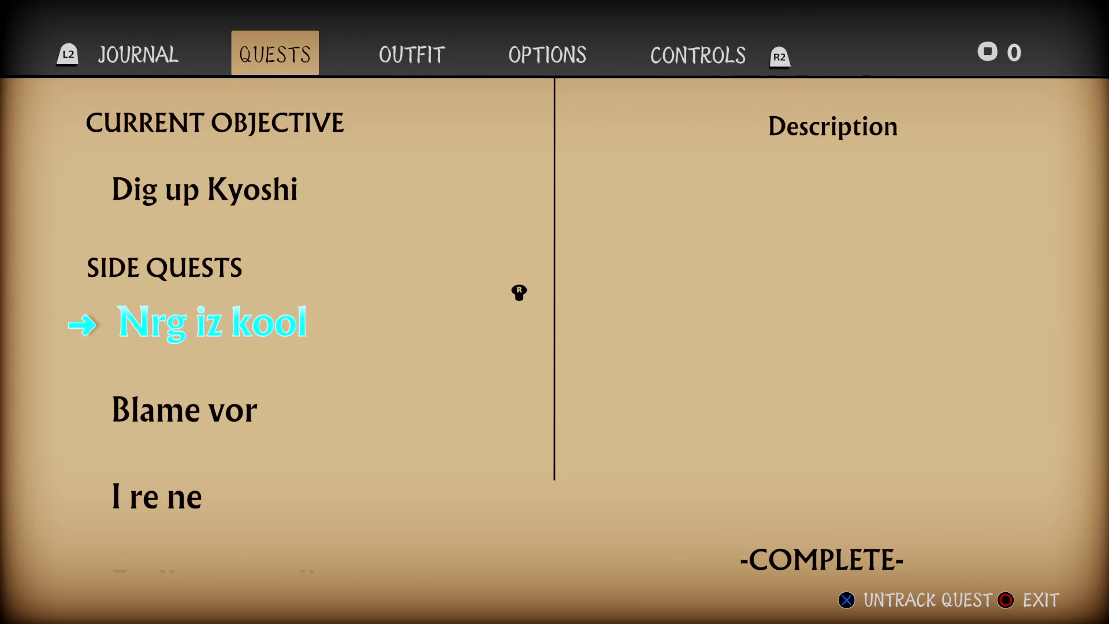
{"action": "key", "text": "Down"}
{"action": "key", "text": "Down"}
{"action": "key", "text": "Down"}
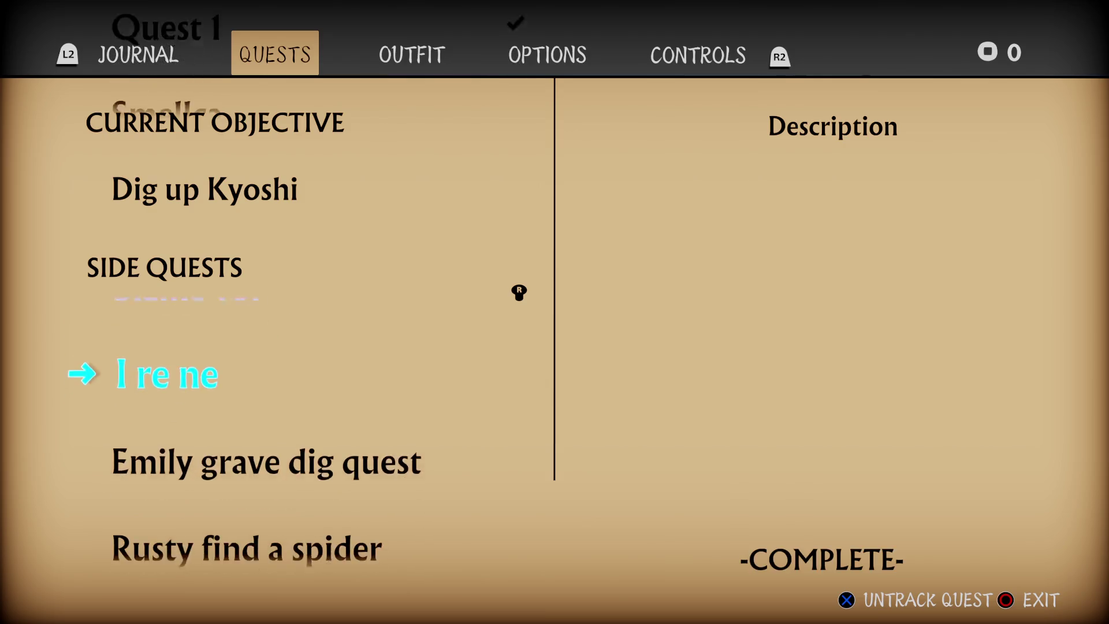
{"action": "key", "text": "Down"}
{"action": "key", "text": "Down"}
{"action": "key", "text": "Down"}
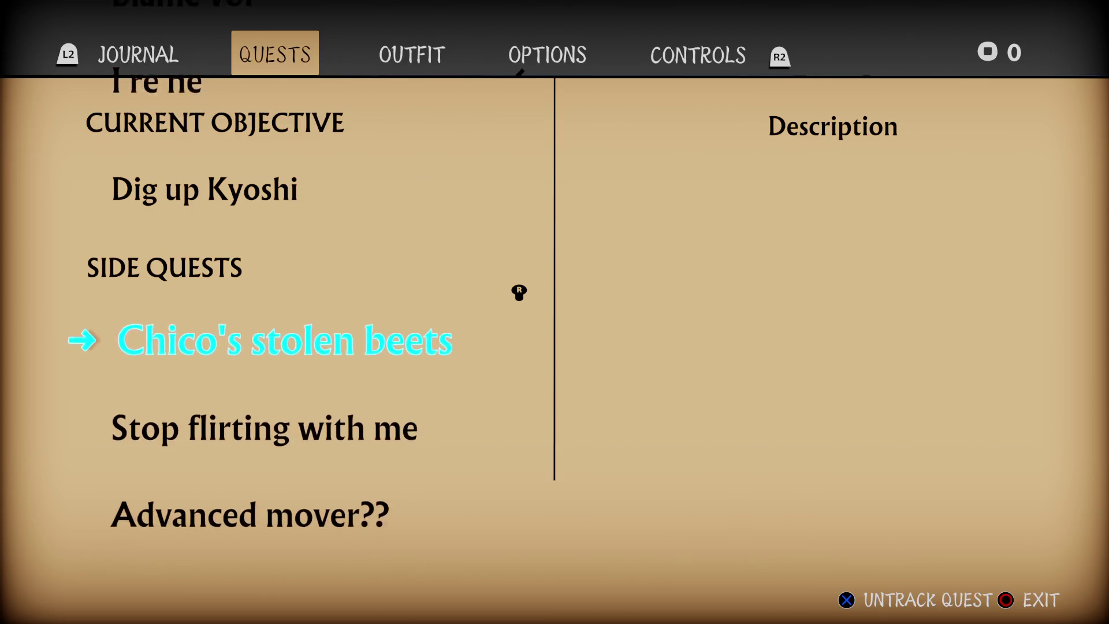
{"action": "key", "text": "Down"}
{"action": "key", "text": "Down"}
{"action": "key", "text": "Down"}
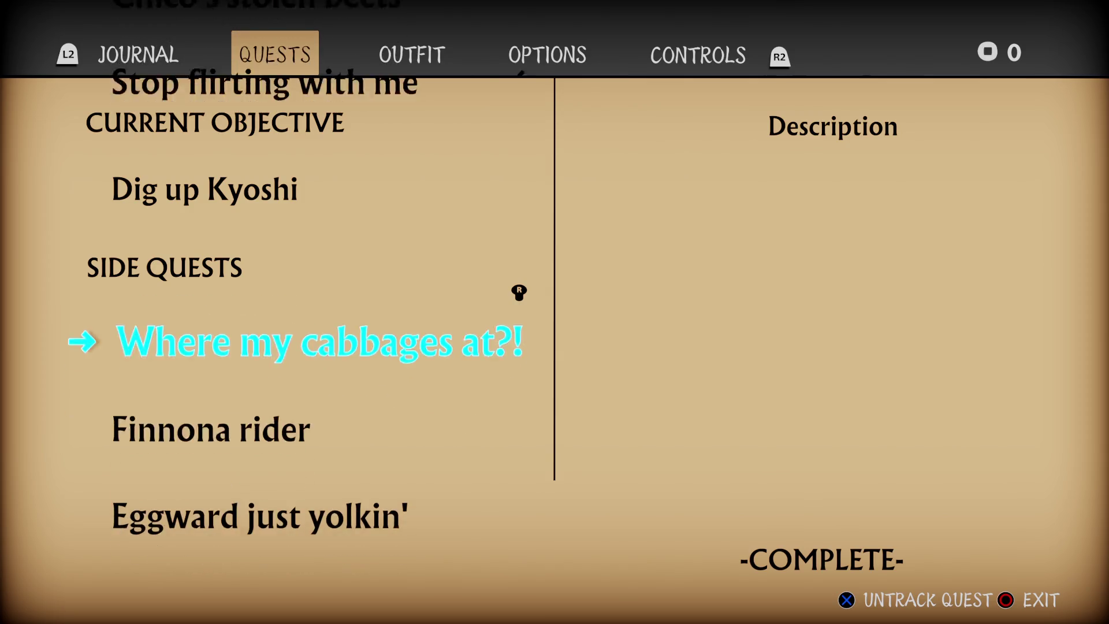
{"action": "key", "text": "Down"}
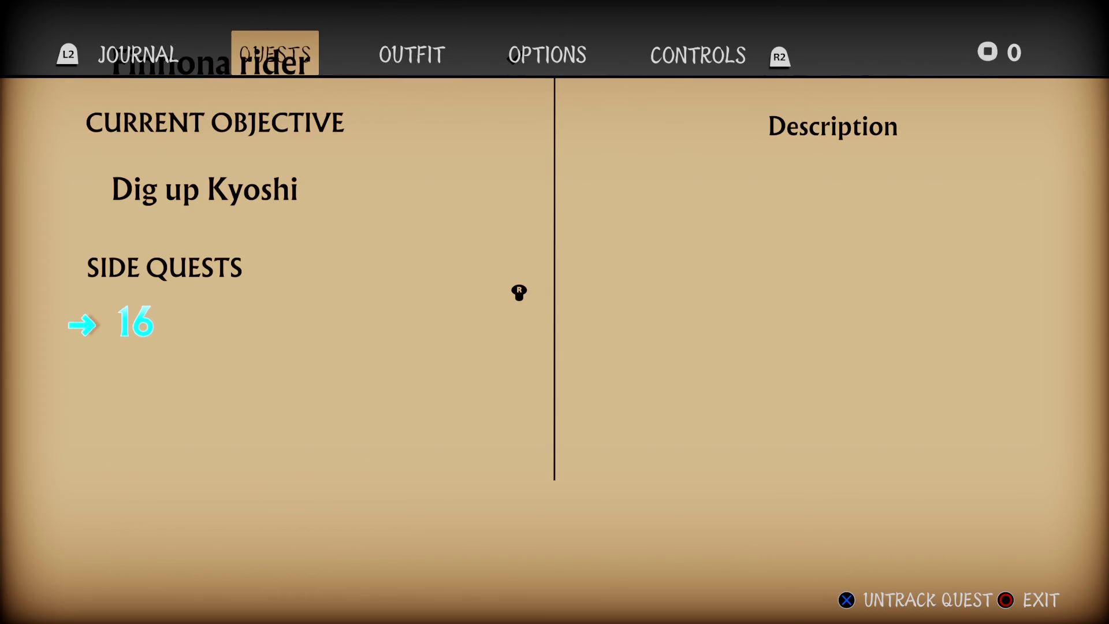
{"action": "key", "text": "Up"}
{"action": "key", "text": "Up"}
{"action": "key", "text": "Up"}
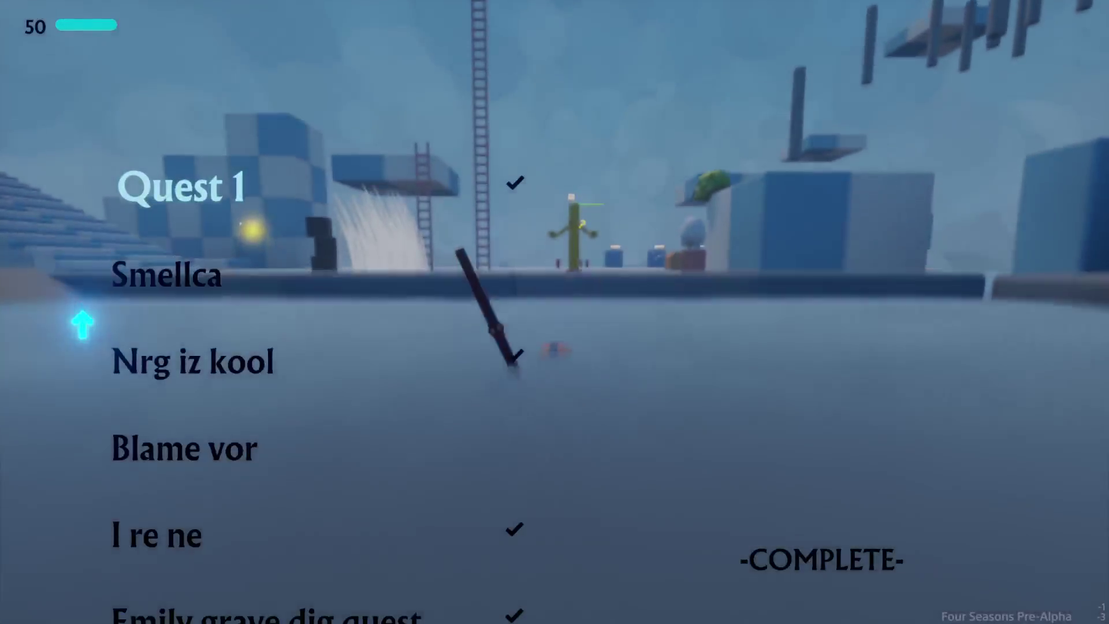
Switch to the game menu's quests page, then exit back to editing.
{"action": "key", "text": "e"}
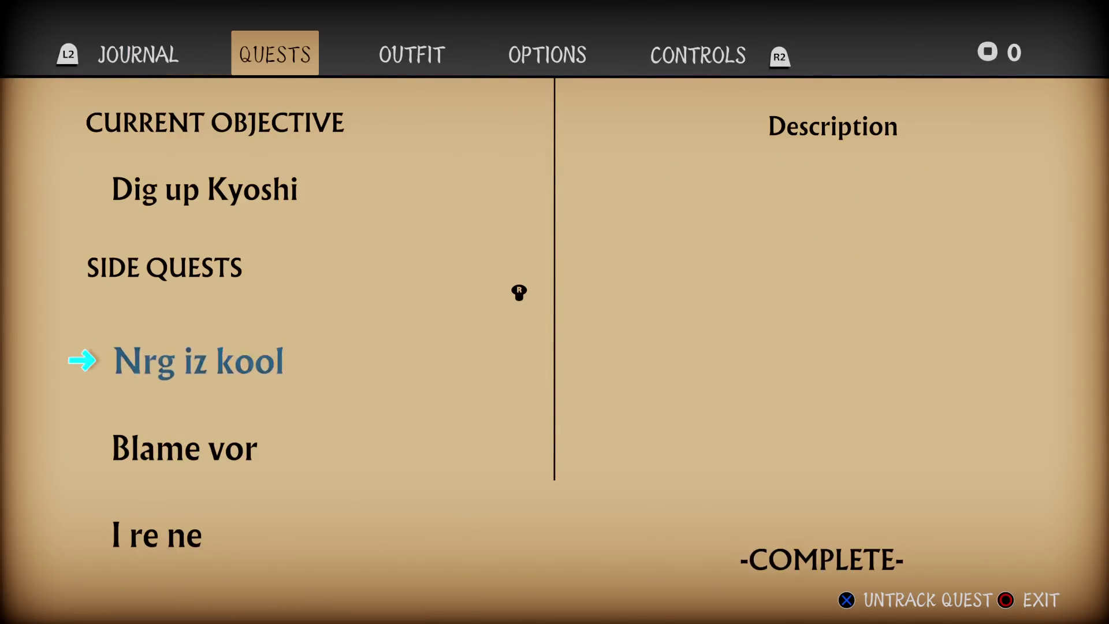
{"action": "key", "text": "Escape"}
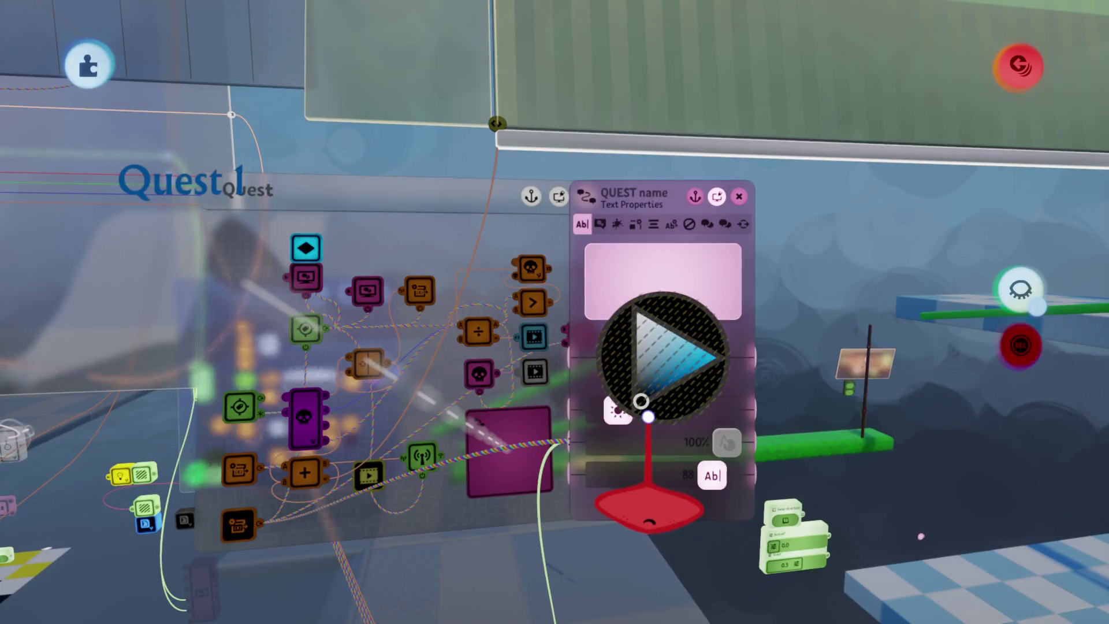
Resume play, switch to the quests page, and step the selector down to quest 16 and back up.
{"action": "key", "text": "Escape"}
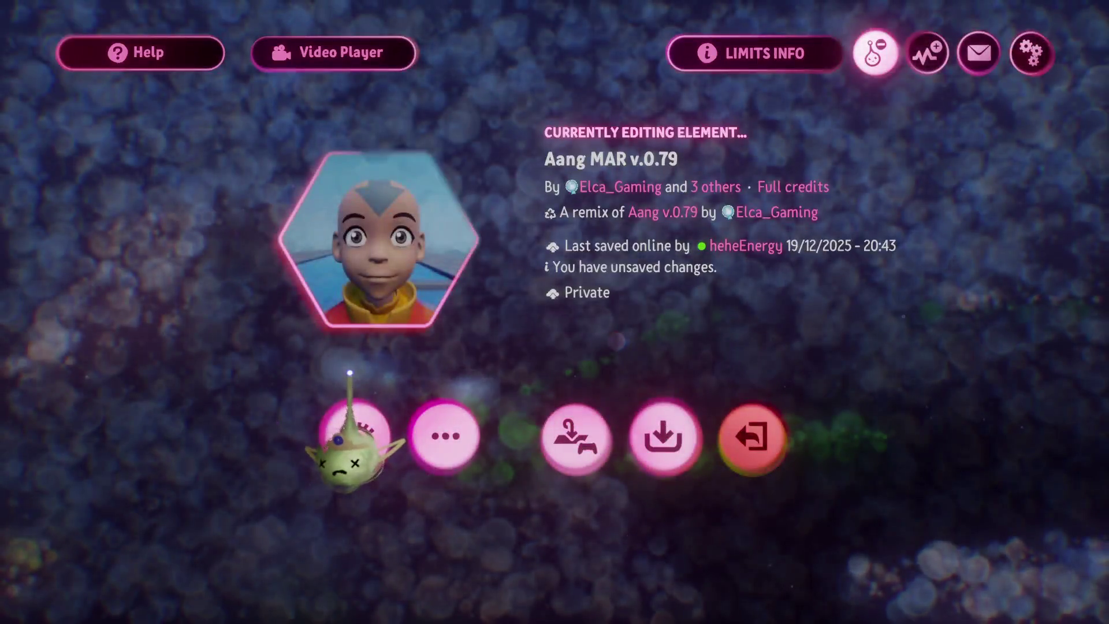
{"action": "key", "text": "Escape"}
{"action": "key", "text": "Right"}
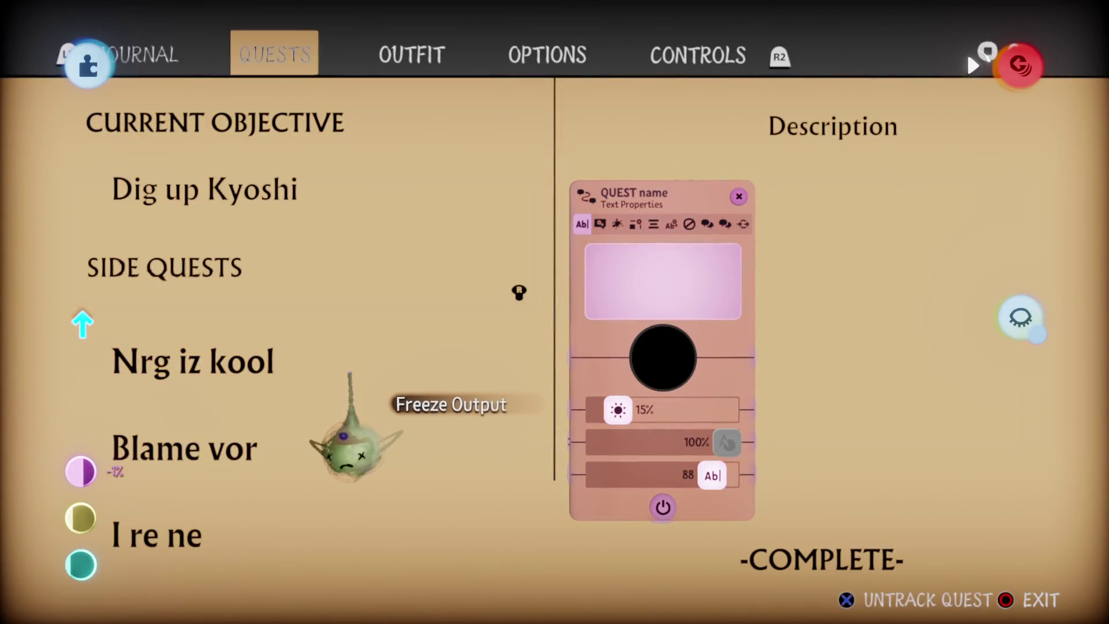
{"action": "key", "text": "Down"}
{"action": "key", "text": "Down"}
{"action": "key", "text": "Down"}
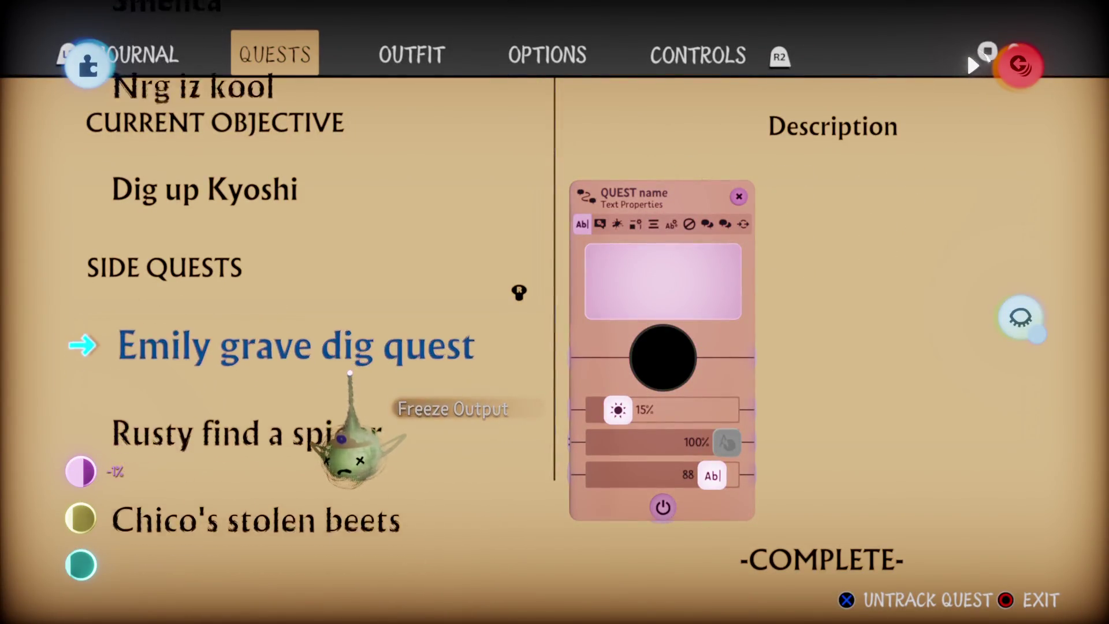
{"action": "key", "text": "Down"}
{"action": "key", "text": "Down"}
{"action": "key", "text": "Down"}
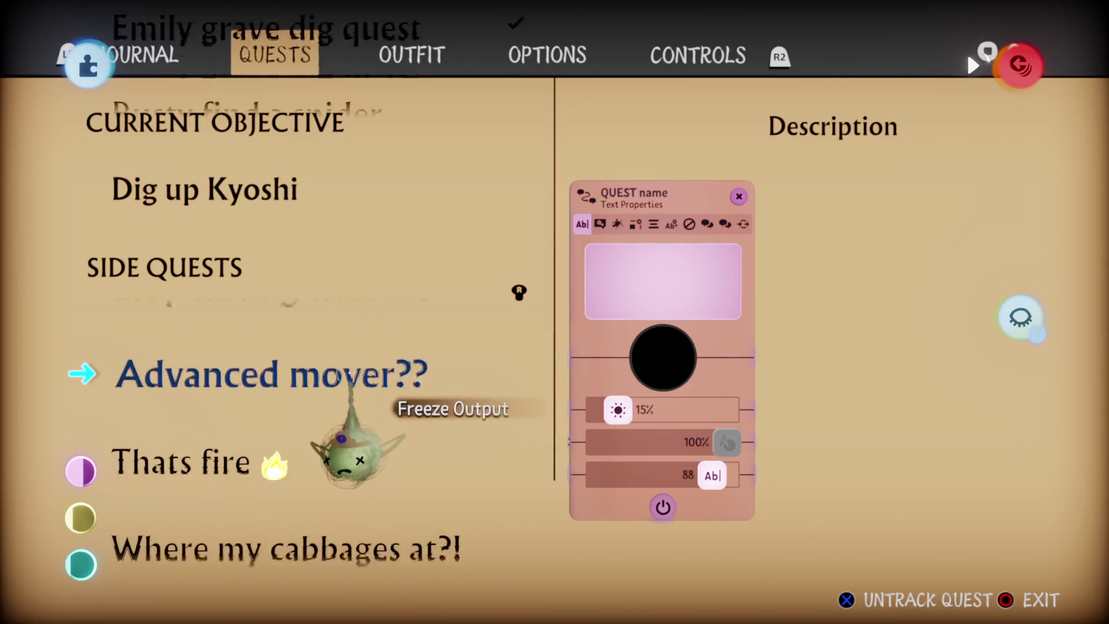
{"action": "key", "text": "Down"}
{"action": "key", "text": "Down"}
{"action": "key", "text": "Down"}
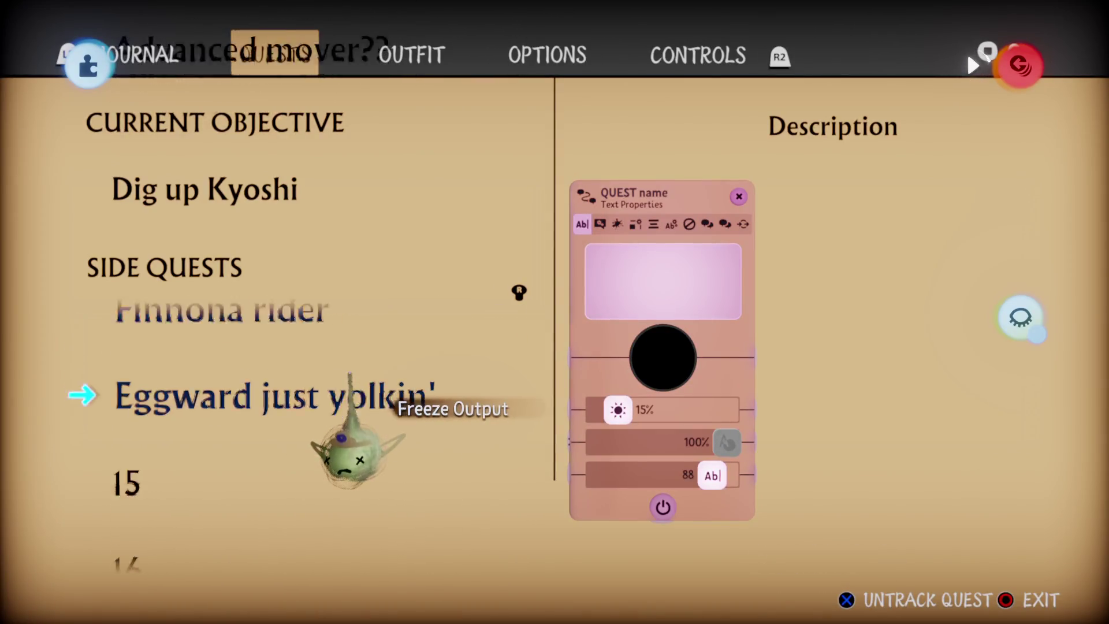
{"action": "key", "text": "Down"}
{"action": "key", "text": "Up"}
{"action": "key", "text": "Up"}
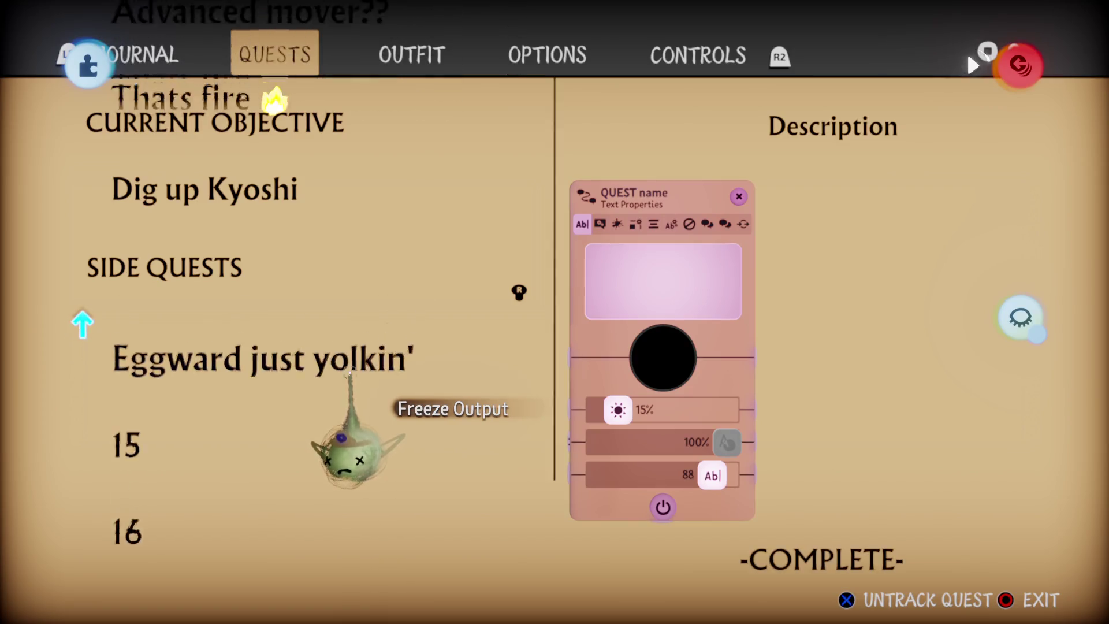
Exit the journal to editing, open the quest name display's text settings, and close the preview.
{"action": "key", "text": "Escape"}
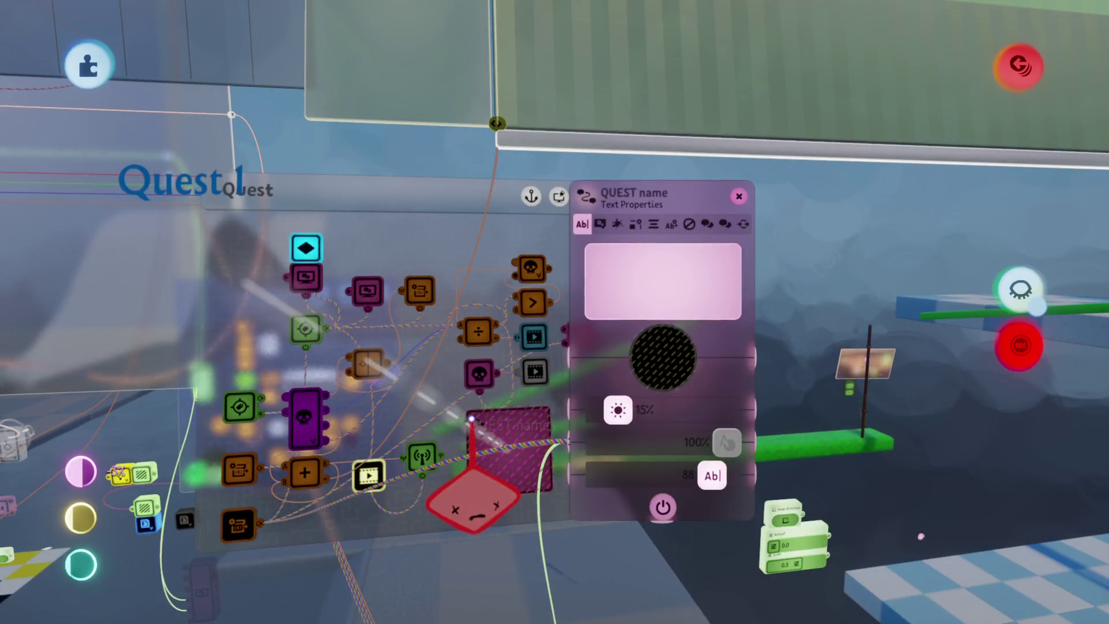
{"action": "left_click", "coordinate": [306, 277]}
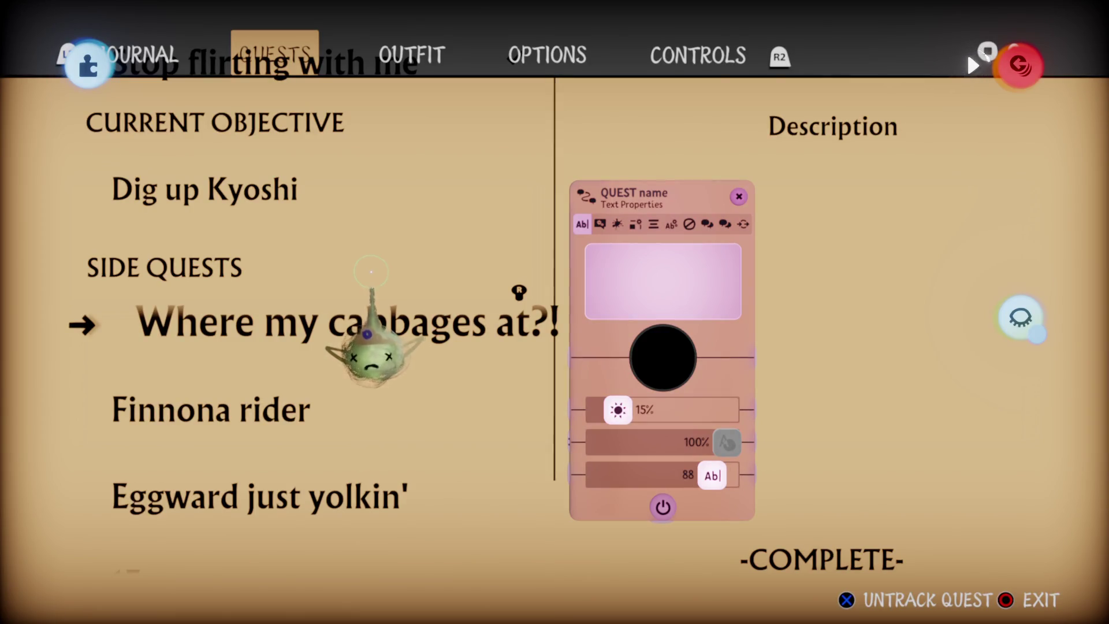
{"action": "key", "text": "Escape"}
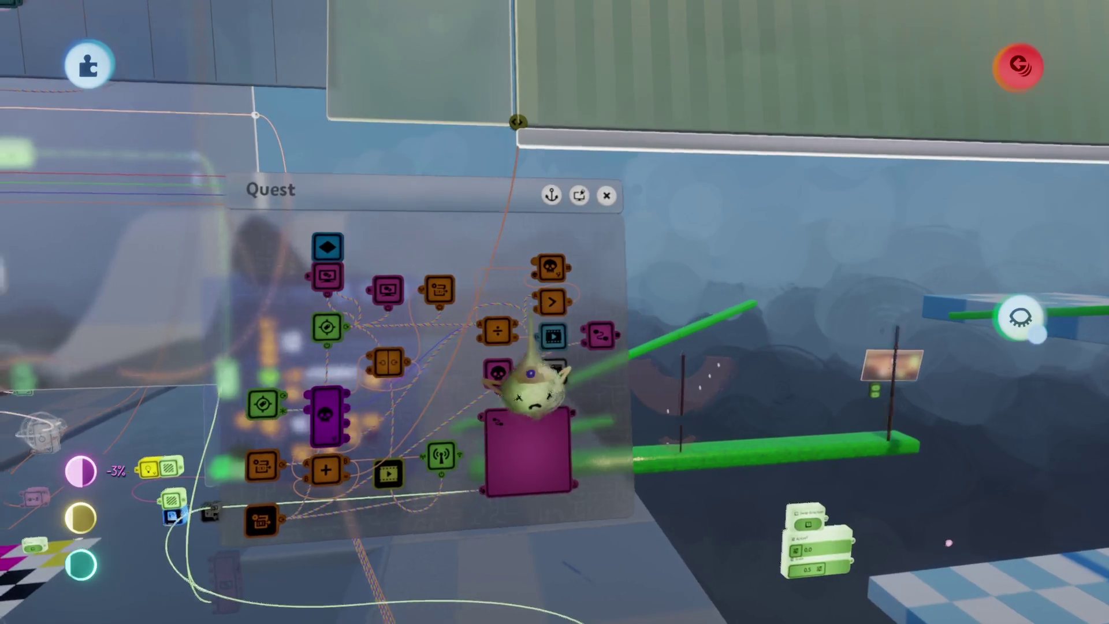
Step out of the Quest chip to the parent logic and select the Text Displayer chip.
{"action": "key", "text": "Escape"}
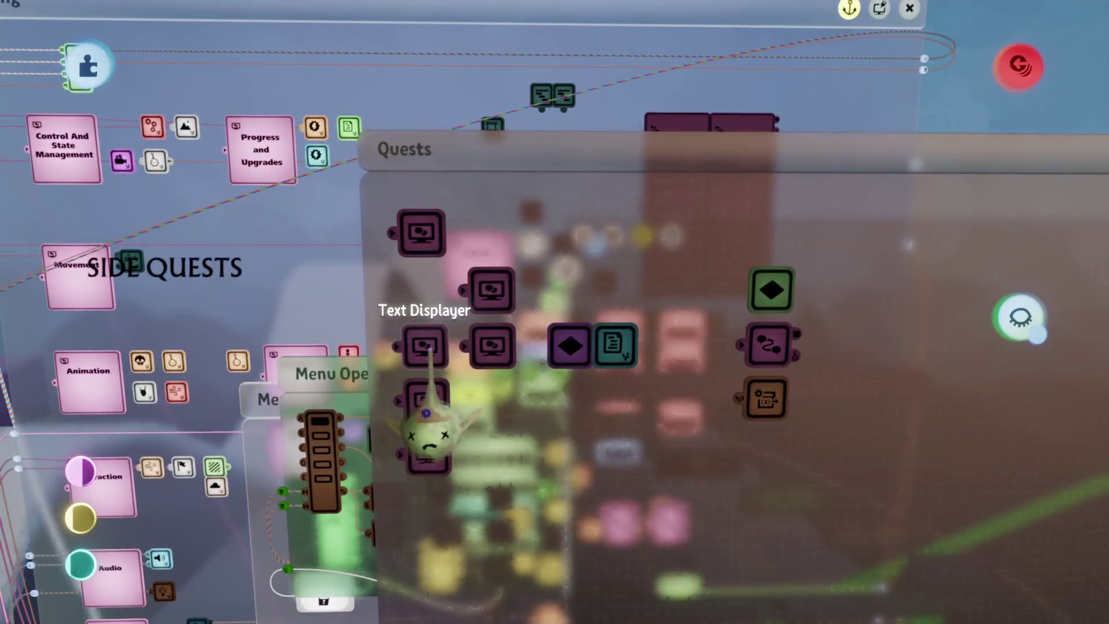
{"action": "left_click", "coordinate": [429, 349]}
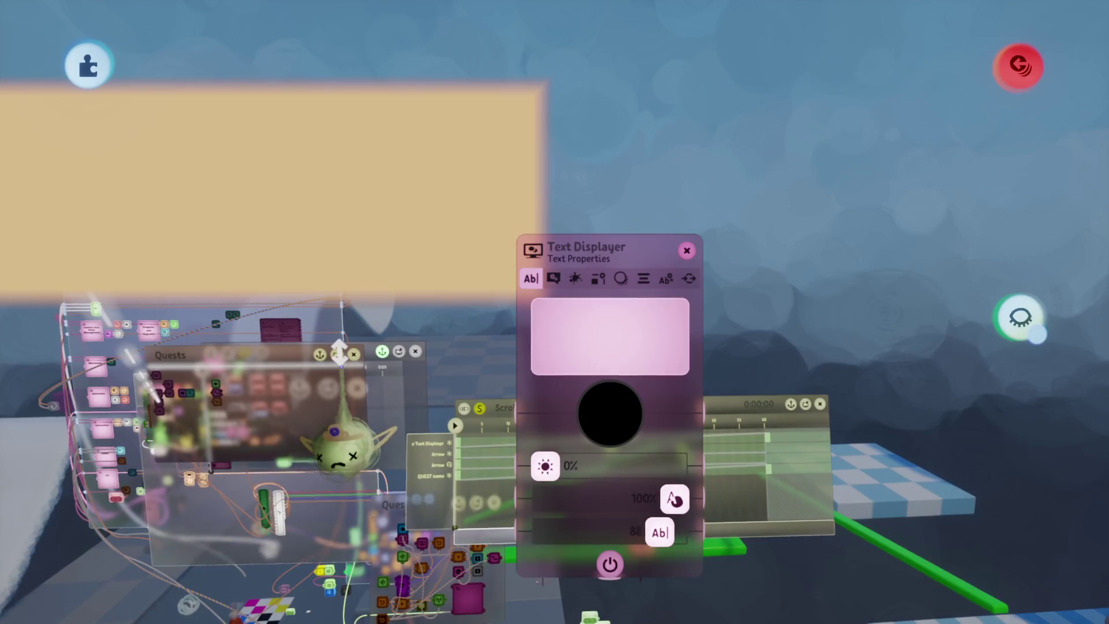
Pan the logic view, preview the journal's quests page, then close the preview and text settings.
{"action": "left_click_drag", "start_coordinate": [339, 352], "coordinate": [439, 333]}
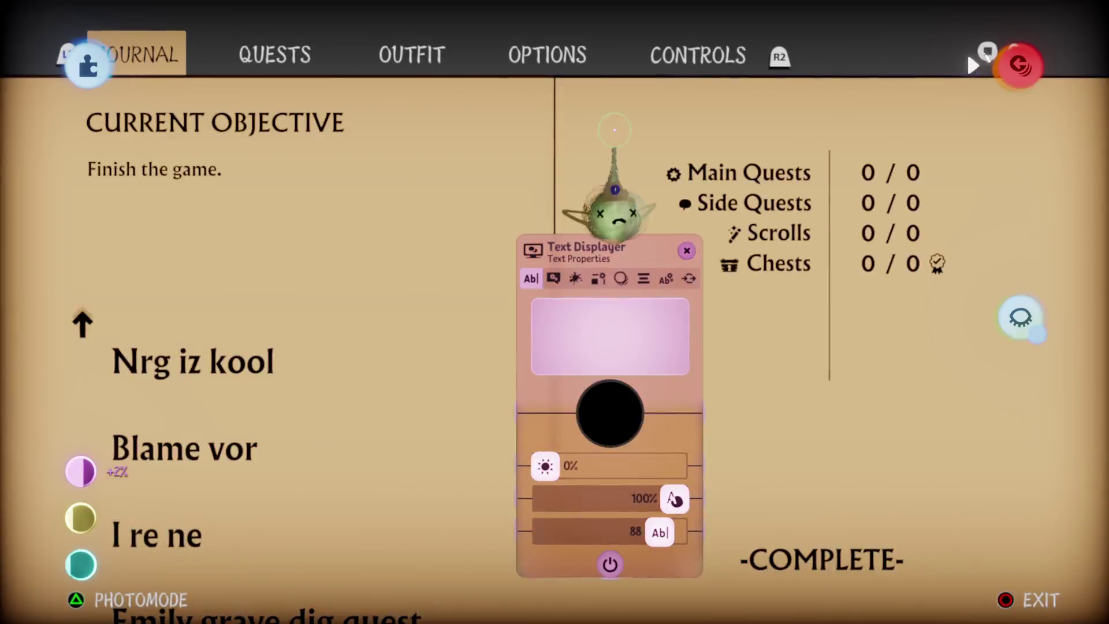
{"action": "key", "text": "Right"}
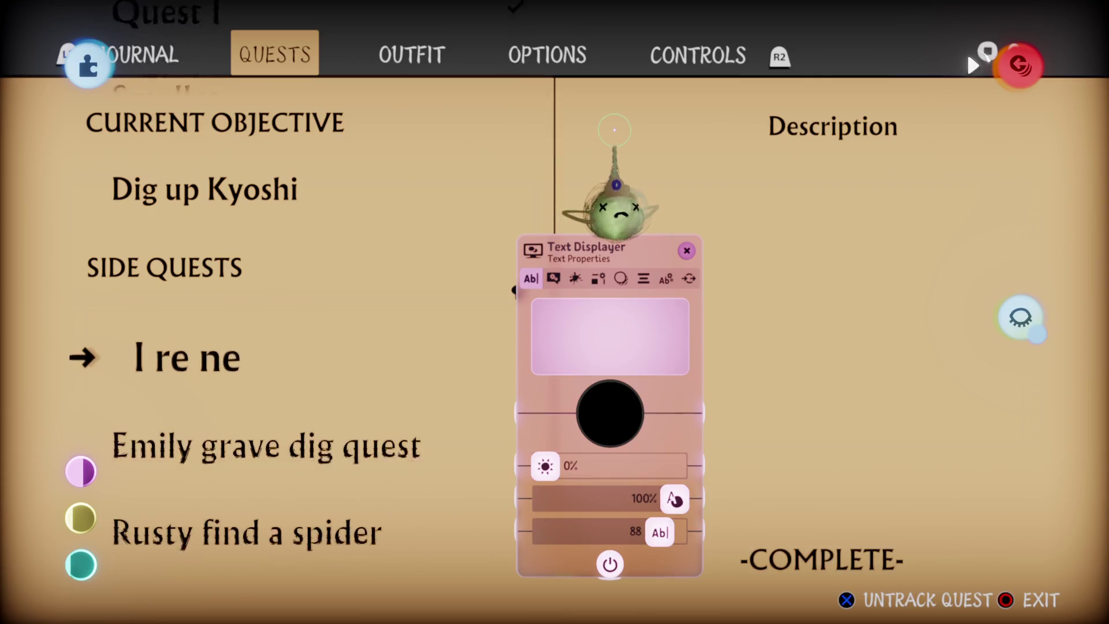
{"action": "key", "text": "Escape"}
{"action": "key", "text": "Escape"}
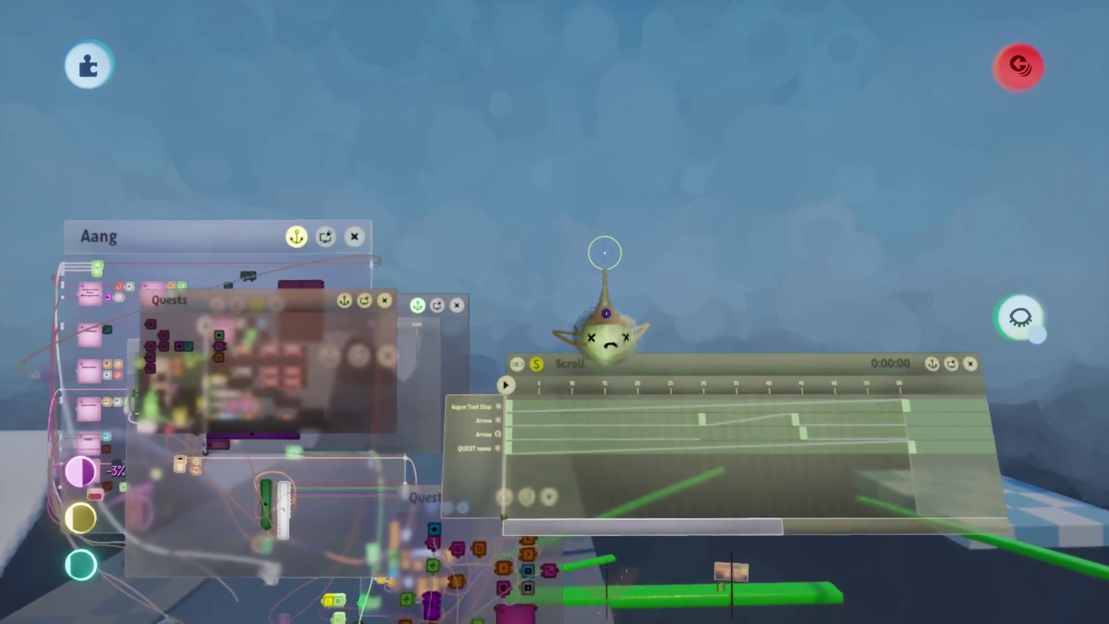
Zoom into the Quest logic, open its microchip, and inspect the Calculator's multiply operation.
{"action": "scroll", "coordinate": [605, 252], "scroll_direction": "down", "scroll_amount": 10}
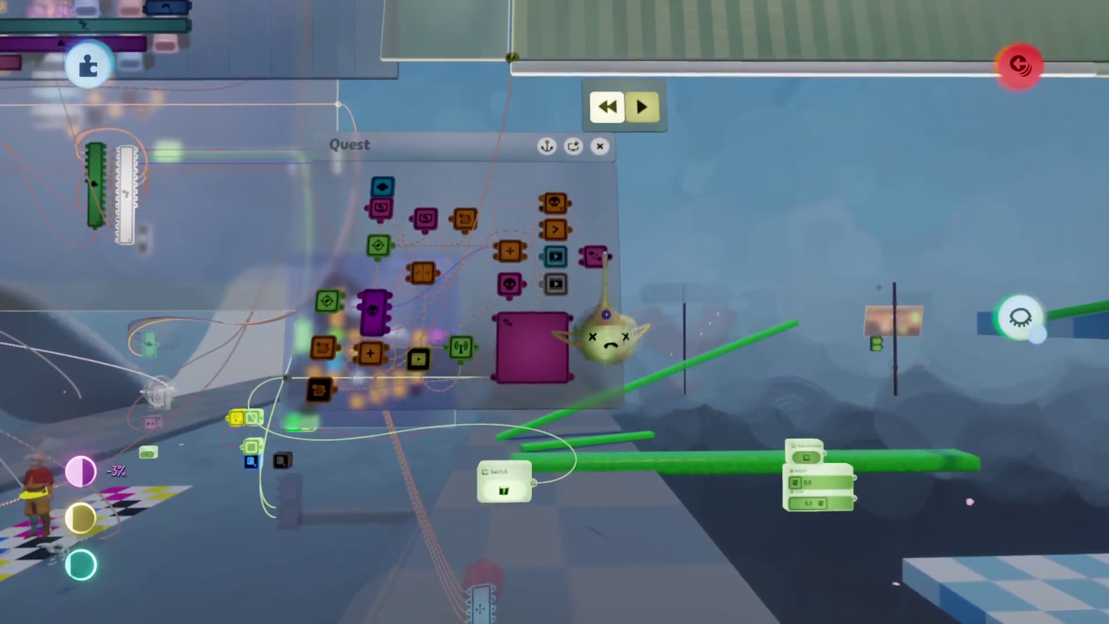
{"action": "scroll", "coordinate": [605, 252], "scroll_direction": "up", "scroll_amount": 3}
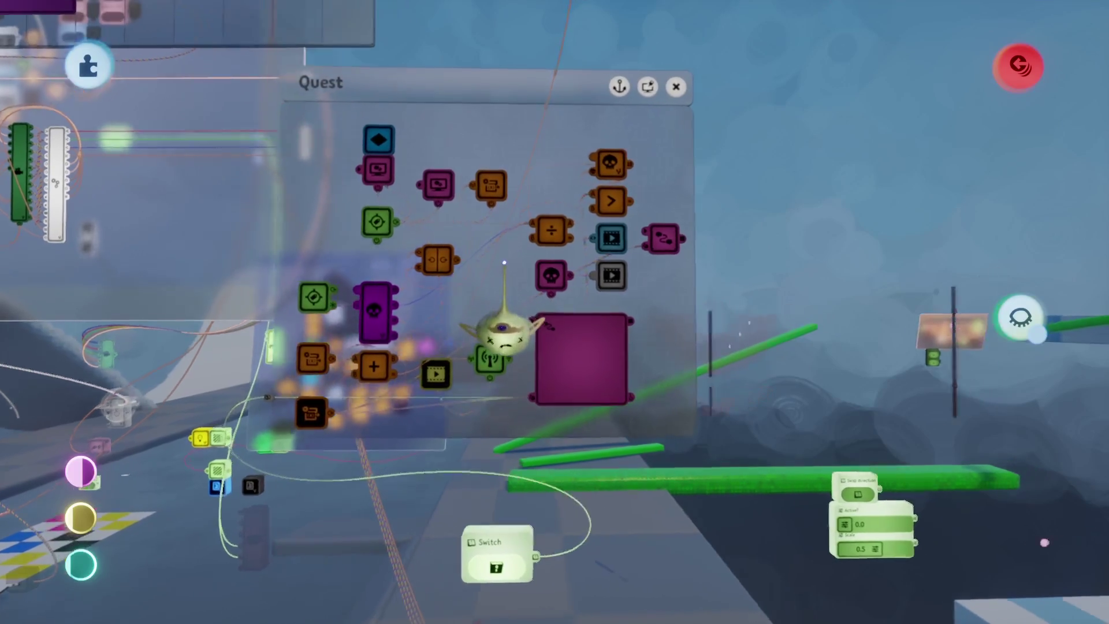
{"action": "scroll", "coordinate": [469, 294], "scroll_direction": "up", "scroll_amount": 2}
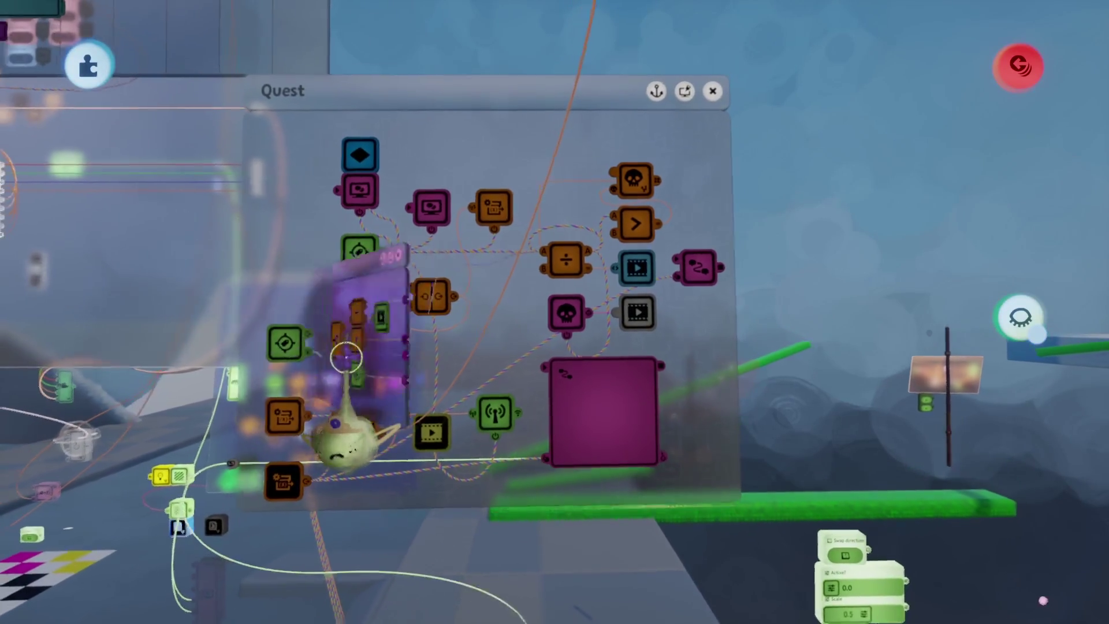
{"action": "left_click", "coordinate": [346, 358]}
{"action": "left_click", "coordinate": [391, 333]}
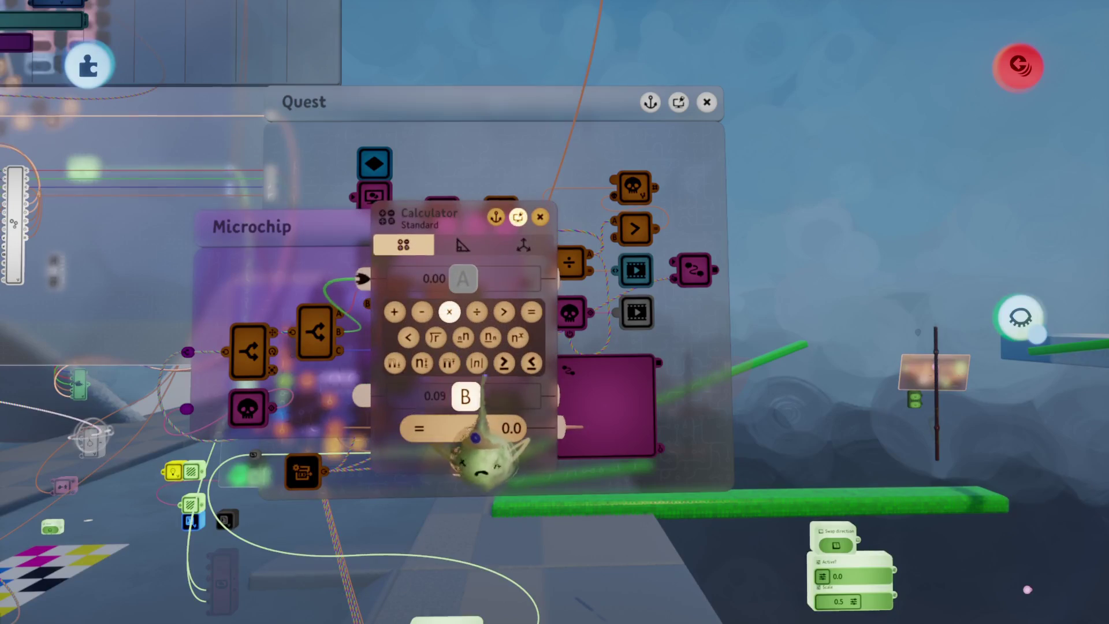
Check the microchip's Calculator settings, then close the microchip back to the Quest logic.
{"action": "left_click", "coordinate": [456, 369]}
{"action": "left_click", "coordinate": [411, 289]}
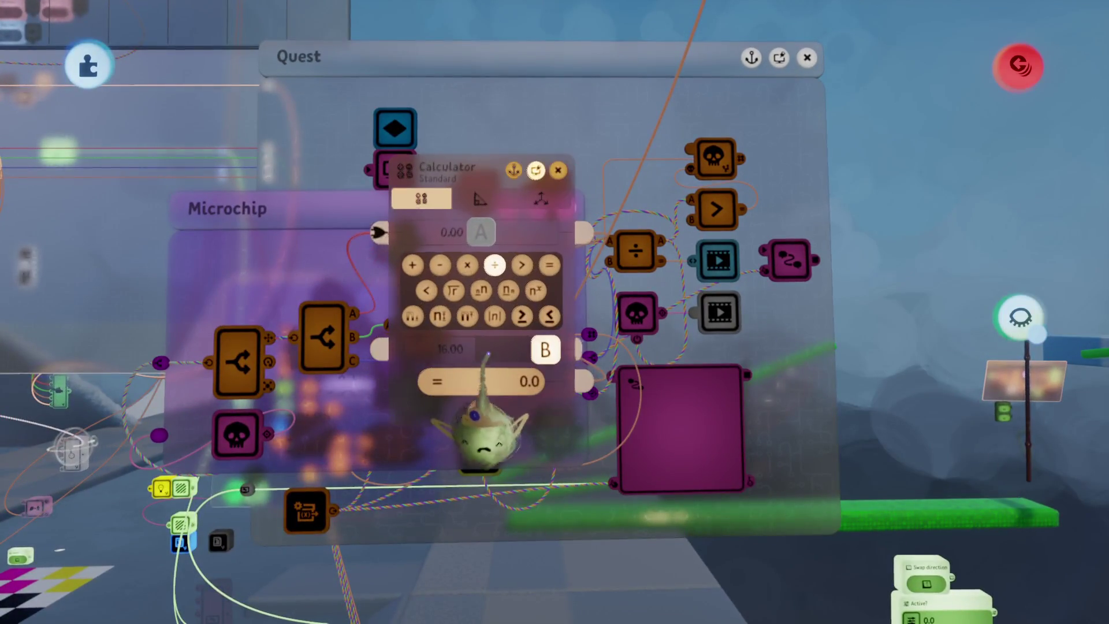
{"action": "key", "text": "Escape"}
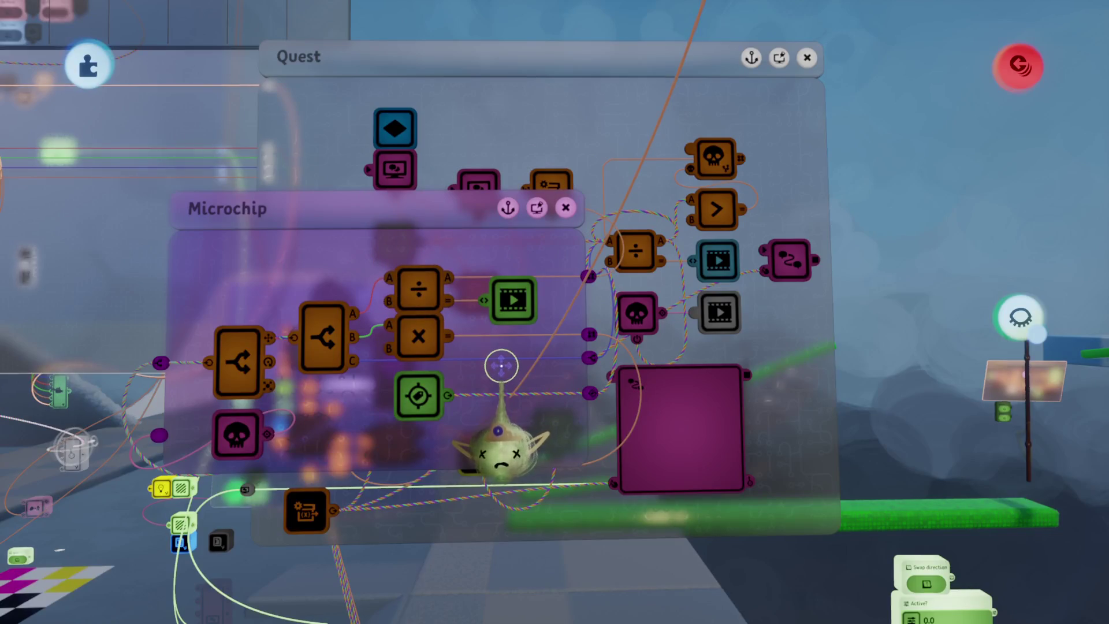
{"action": "key", "text": "Escape"}
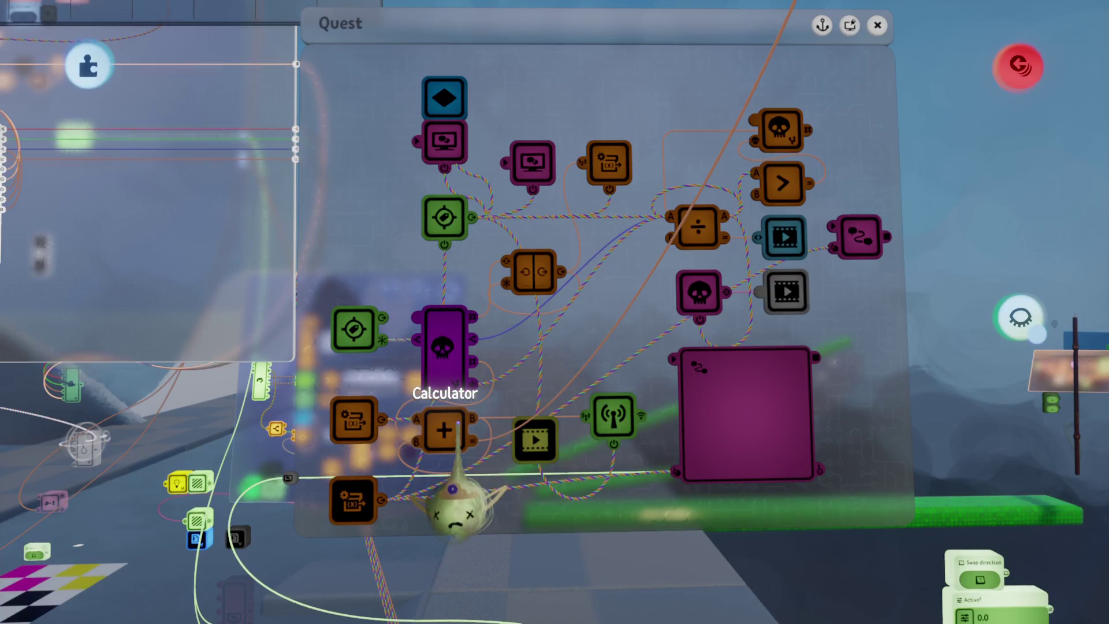
Open the Quest logic's Calculator settings twice, showing -0.14 plus 0.48 giving 0.3.
{"action": "left_click", "coordinate": [457, 425]}
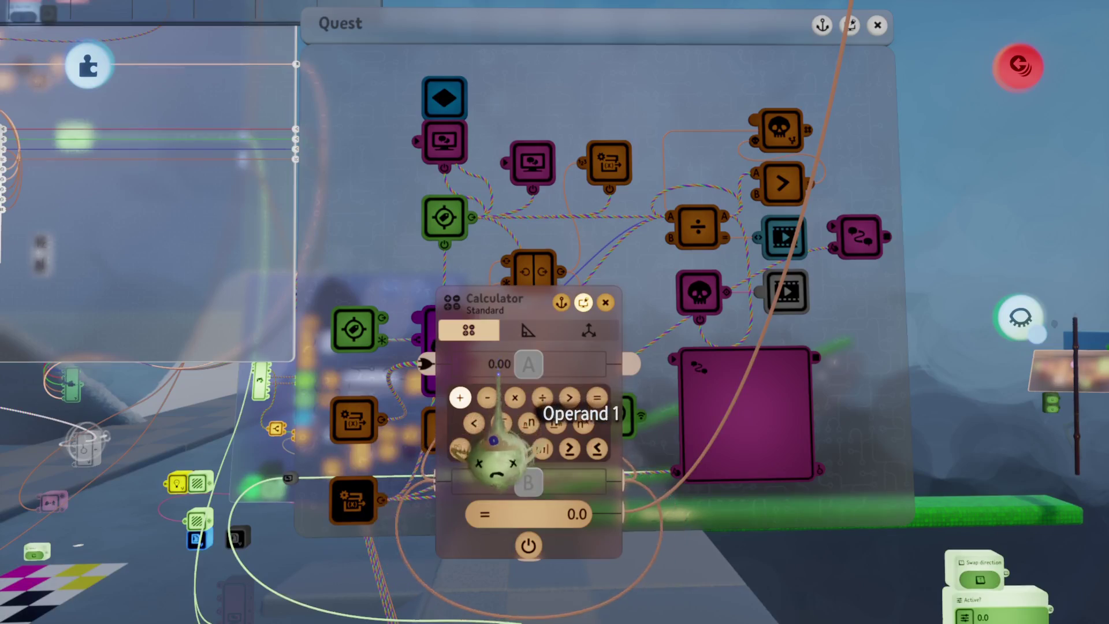
{"action": "key", "text": "Escape"}
{"action": "left_click", "coordinate": [595, 269]}
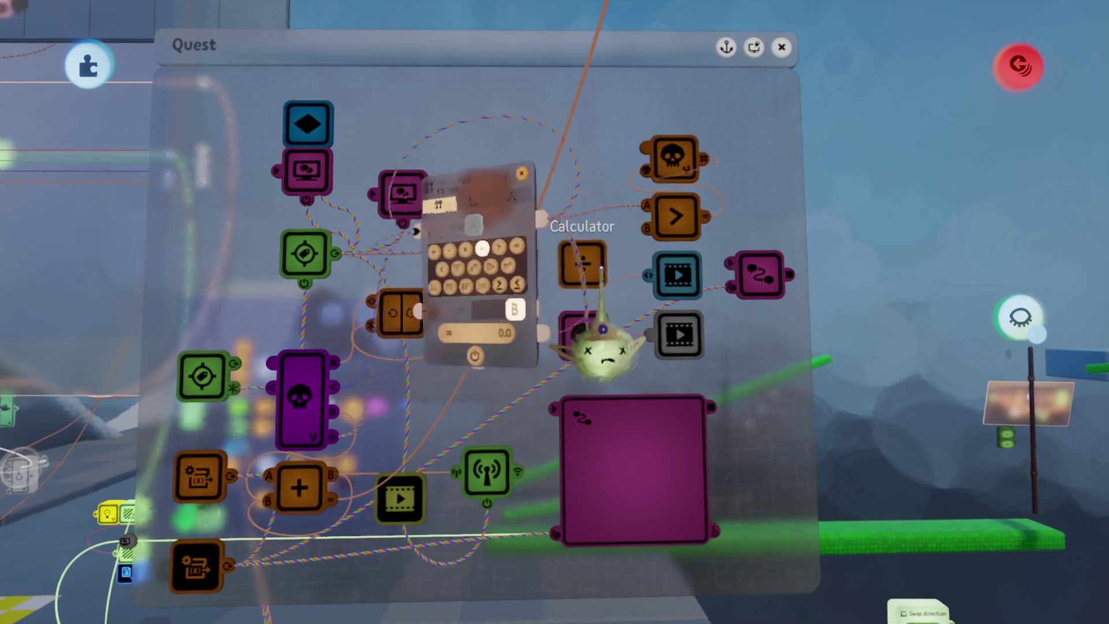
{"action": "key", "text": "Escape"}
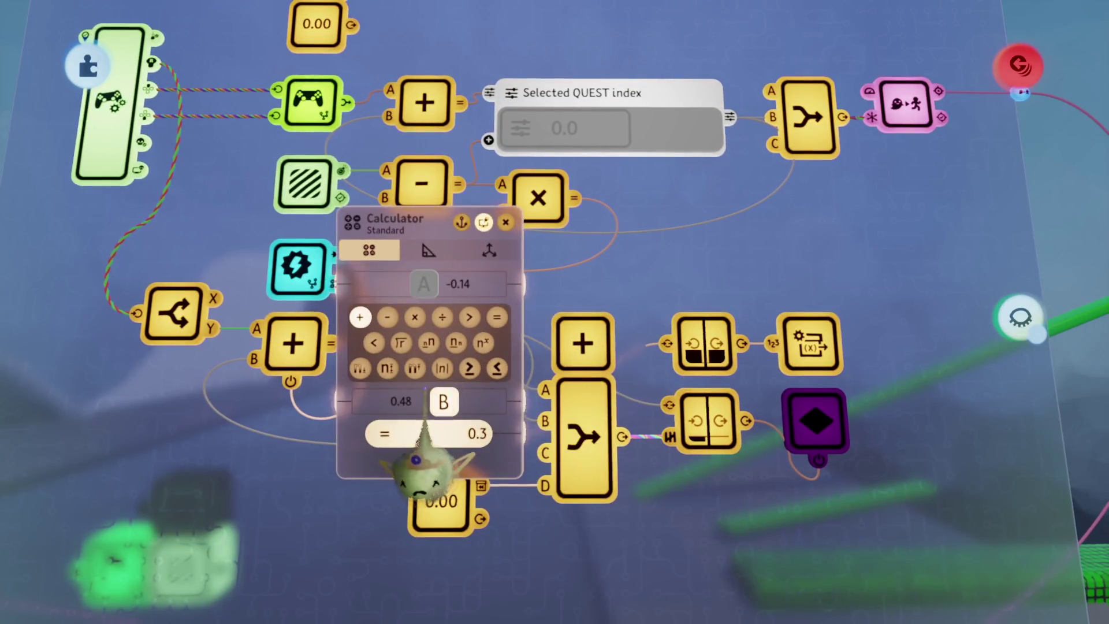
Try setting the -0.1 calculator's Operand 2 to π, then undo the change.
{"action": "key", "text": "Escape"}
{"action": "key", "text": "Escape"}
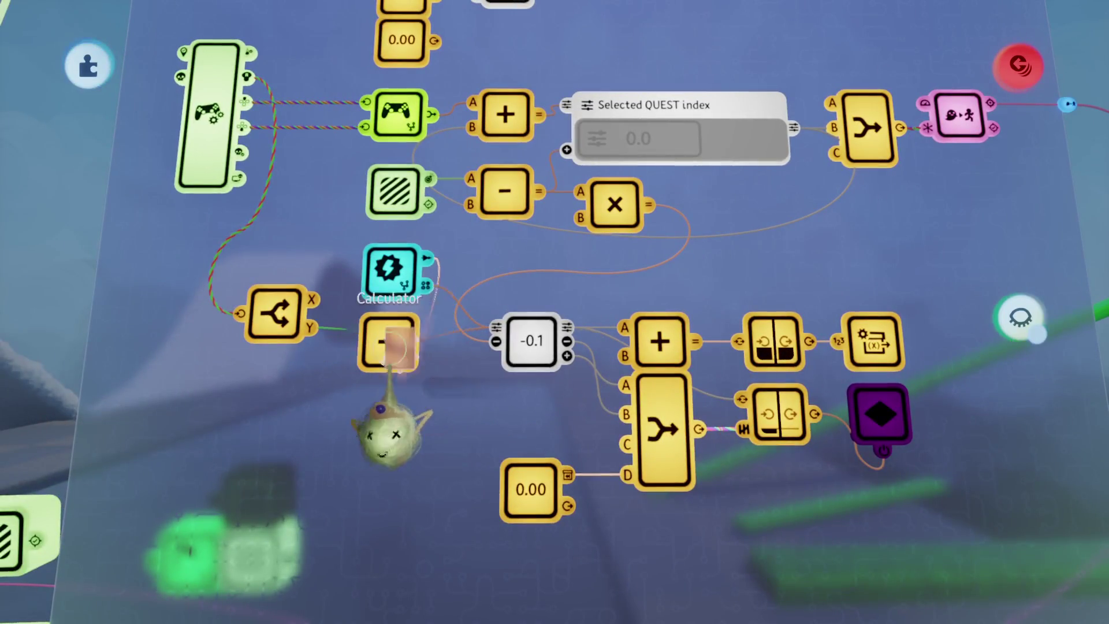
{"action": "left_click", "coordinate": [389, 346]}
{"action": "left_click", "coordinate": [447, 374]}
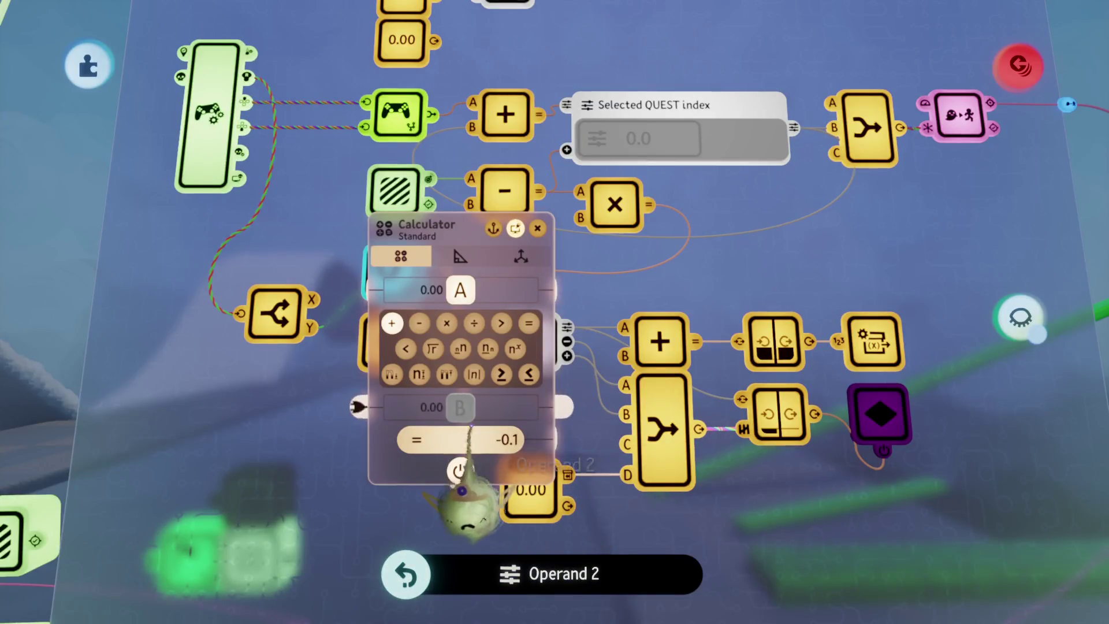
{"action": "key", "text": "Escape"}
Review the adding calculator (-0.14 plus 0.48) and the signal remapper settings.
{"action": "left_click", "coordinate": [465, 442]}
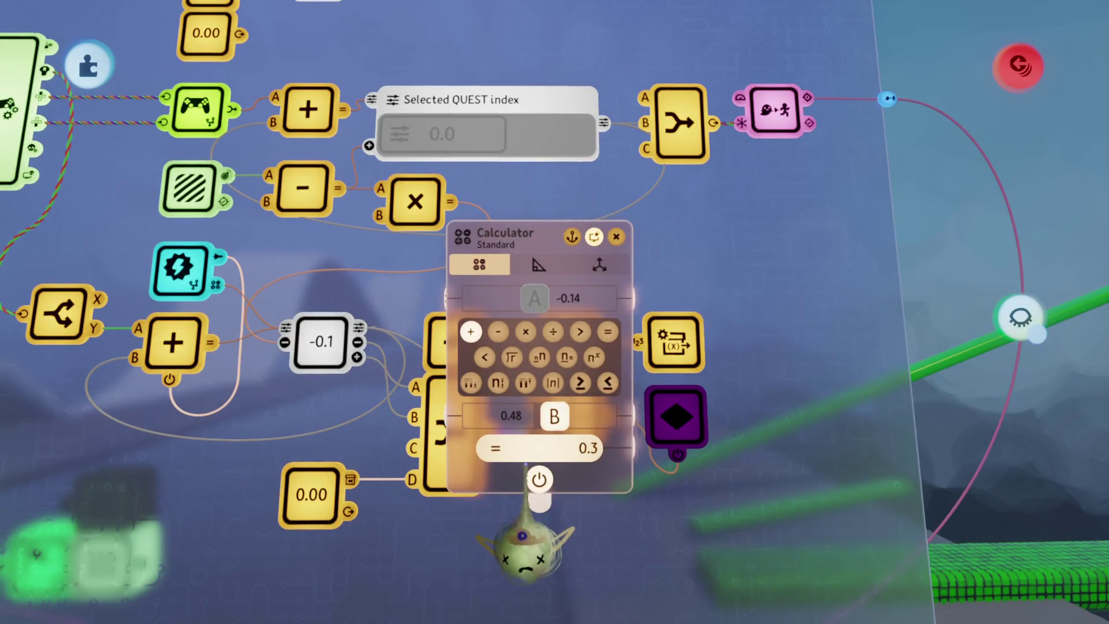
{"action": "key", "text": "Escape"}
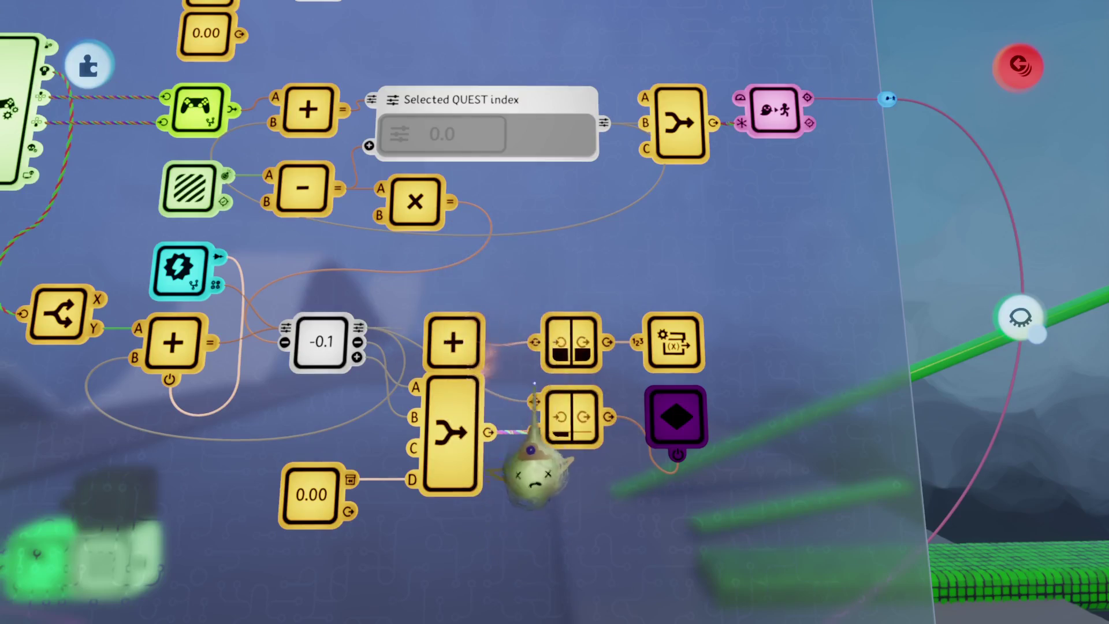
{"action": "left_click", "coordinate": [569, 430]}
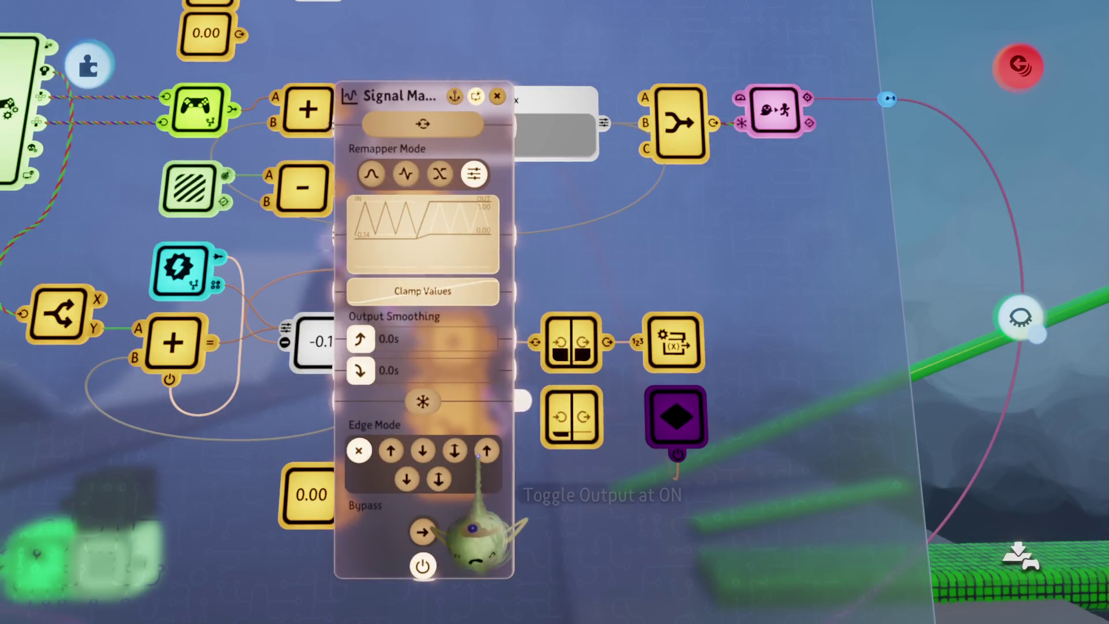
{"action": "key", "text": "Escape"}
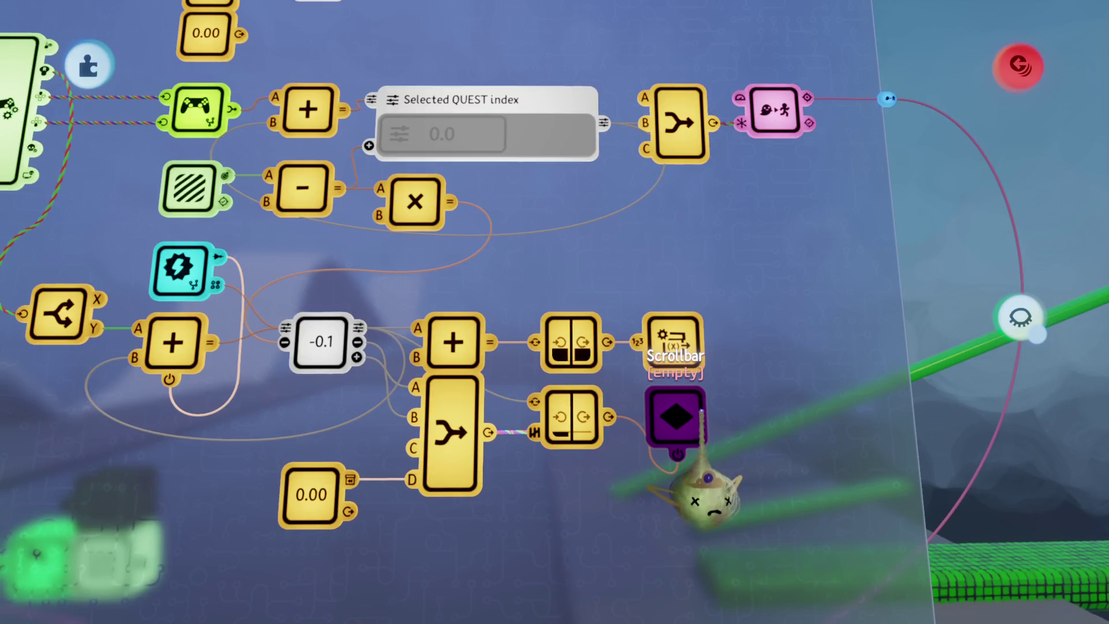
{"action": "scroll", "coordinate": [572, 398], "scroll_direction": "left", "scroll_amount": 5}
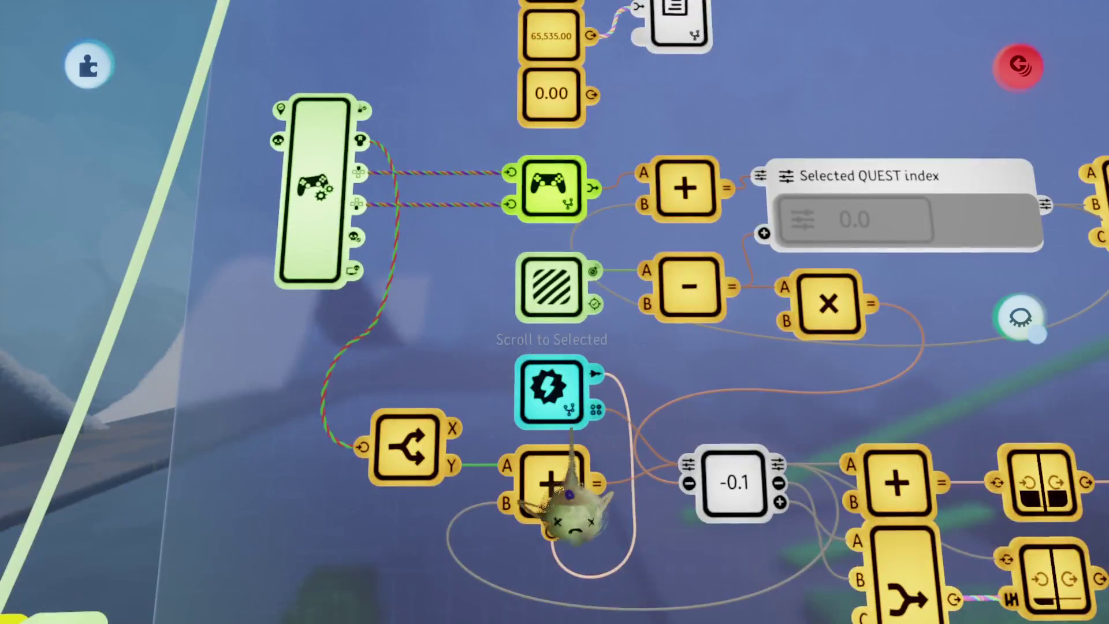
Inside Scroll to Selected, make the subtraction output its |n| absolute value, then collapse the chip.
{"action": "left_click", "coordinate": [551, 456]}
{"action": "left_click", "coordinate": [639, 353]}
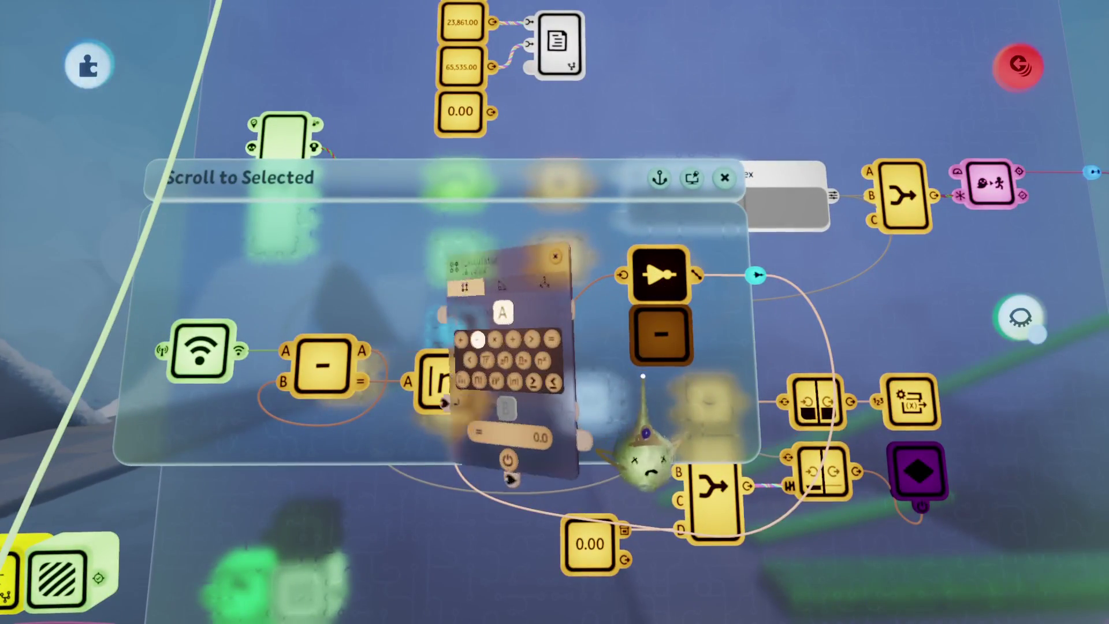
{"action": "left_click", "coordinate": [487, 386]}
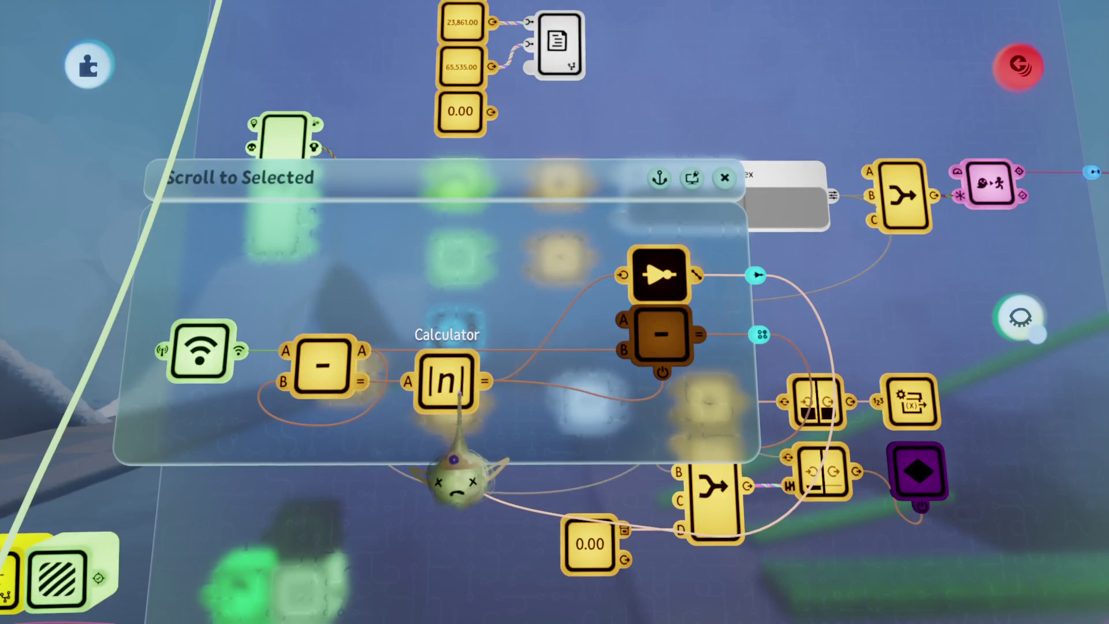
{"action": "left_click", "coordinate": [497, 470]}
{"action": "left_click", "coordinate": [716, 486]}
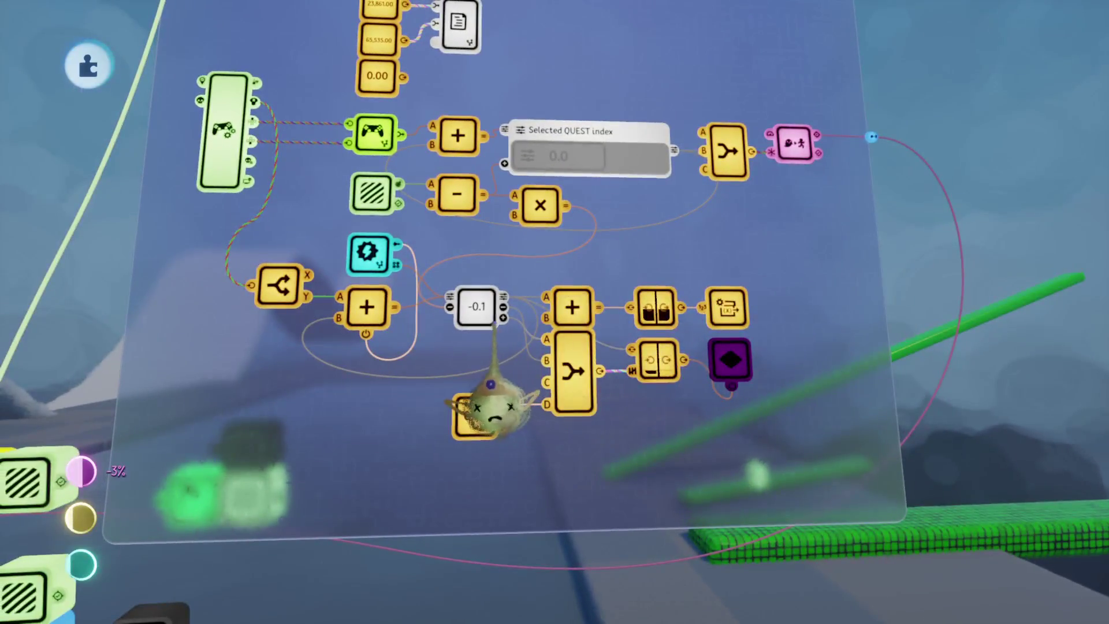
Check the -0.1 value slider's settings (value, minimum and maximum all -0.1) and close them.
{"action": "left_click", "coordinate": [470, 305]}
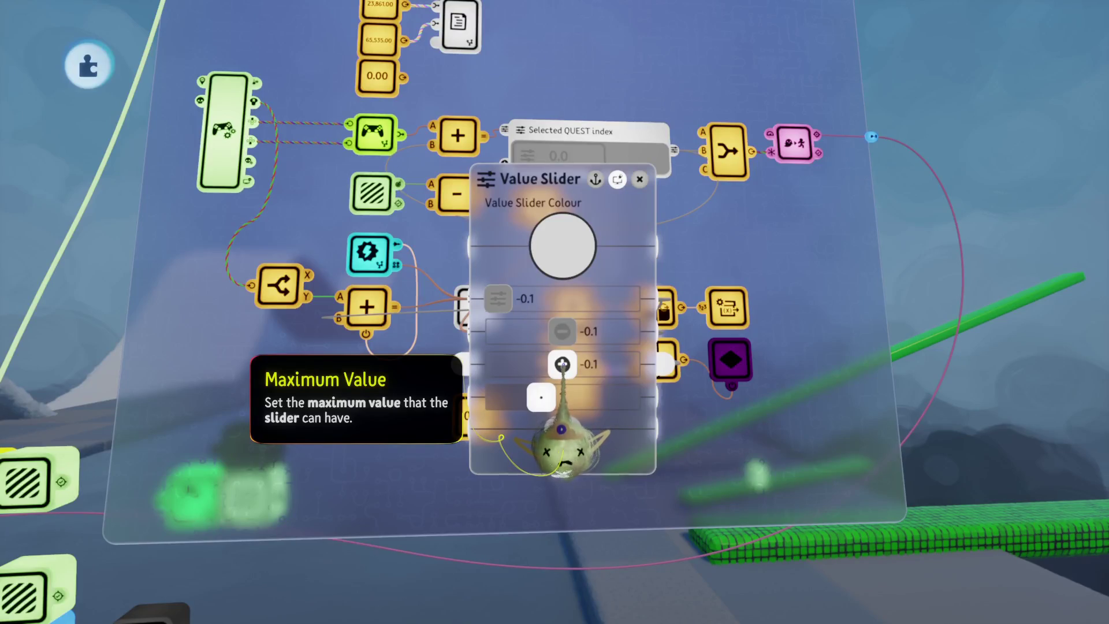
{"action": "key", "text": "Escape"}
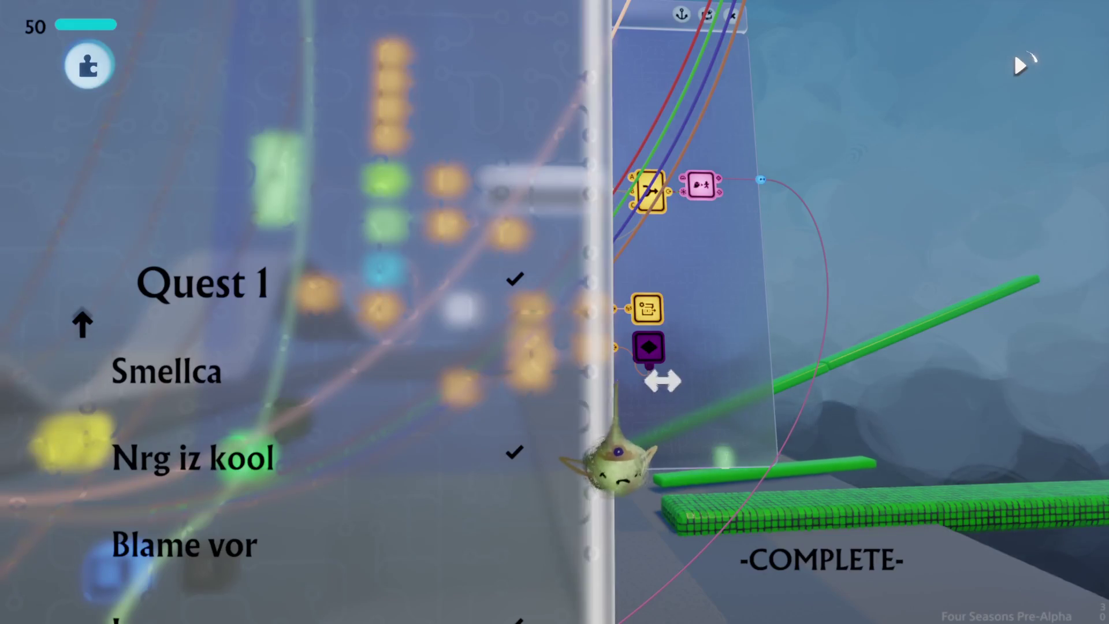
Playtest the Quests page, scrolling the side-quest list down and back up, then return to editing.
{"action": "key", "text": "e"}
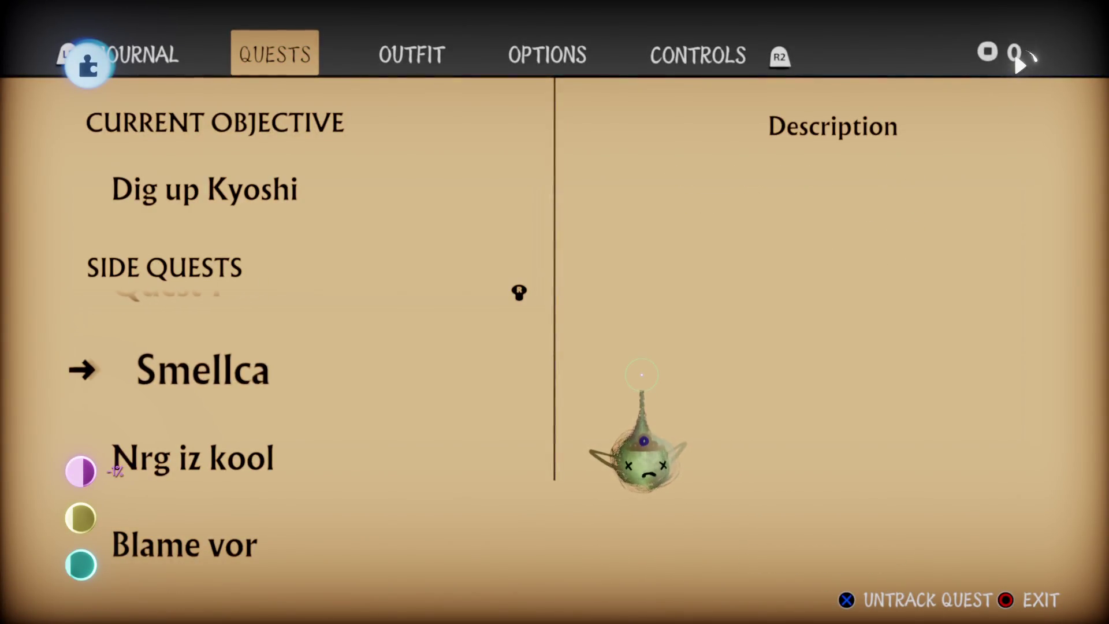
{"action": "key", "text": "Down"}
{"action": "key", "text": "Down"}
{"action": "key", "text": "Down"}
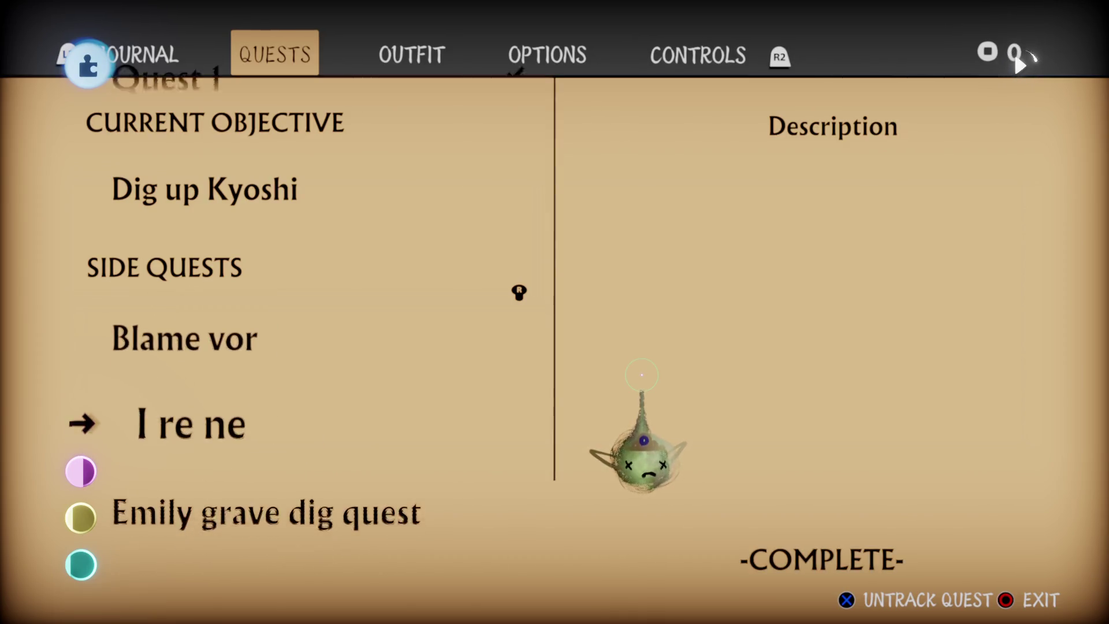
{"action": "key", "text": "Up"}
{"action": "key", "text": "Up"}
{"action": "key", "text": "Up"}
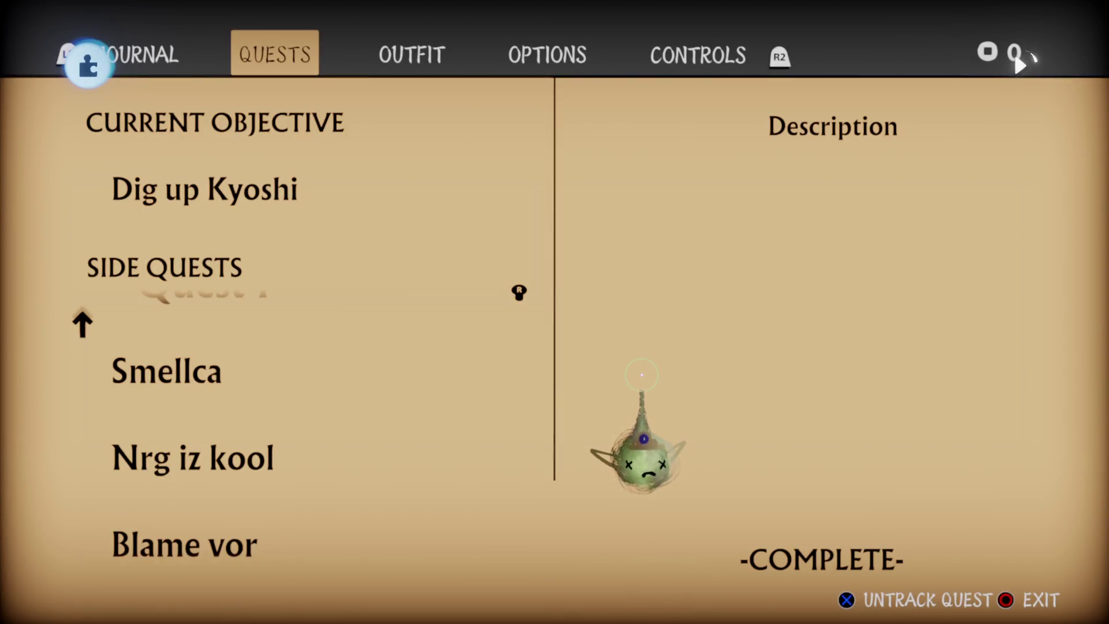
{"action": "key", "text": "Escape"}
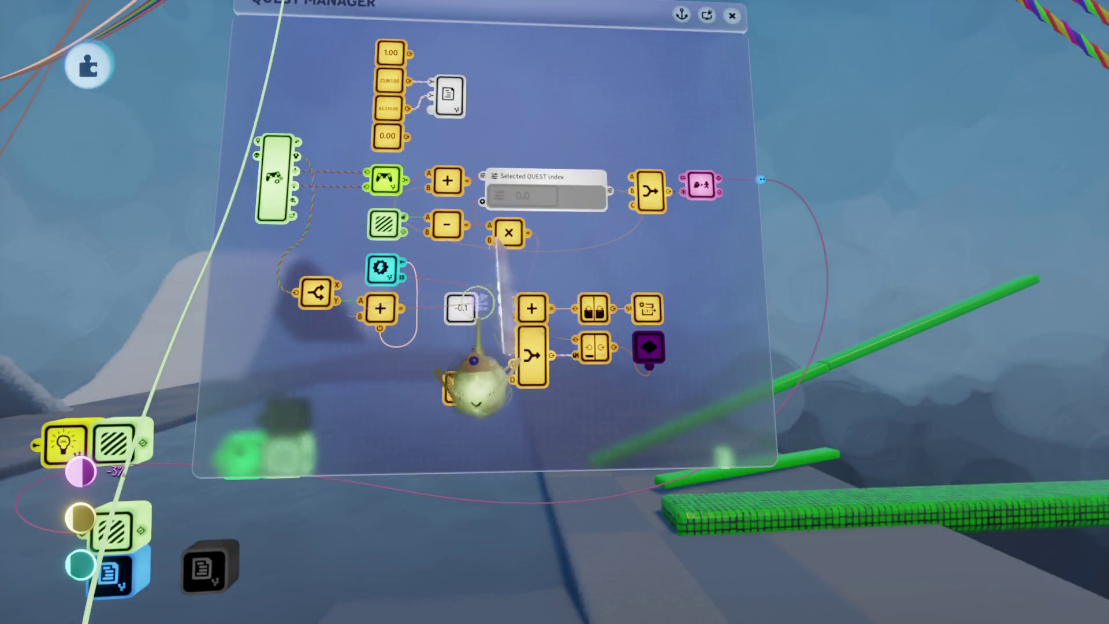
Open the -0.1 value slider's tweak menu to enter a value.
{"action": "left_click", "coordinate": [463, 308]}
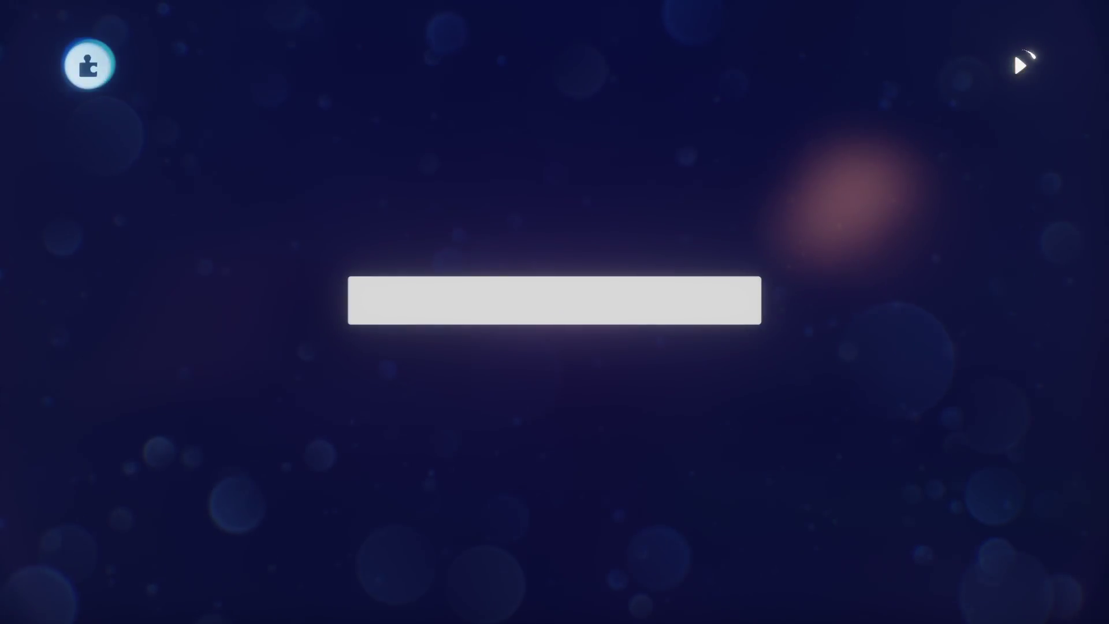
Enter -0.1 on the scroll-speed slider, then try -0.05 while testing the list.
{"action": "type", "text": "-0.1"}
{"action": "key", "text": "Return"}
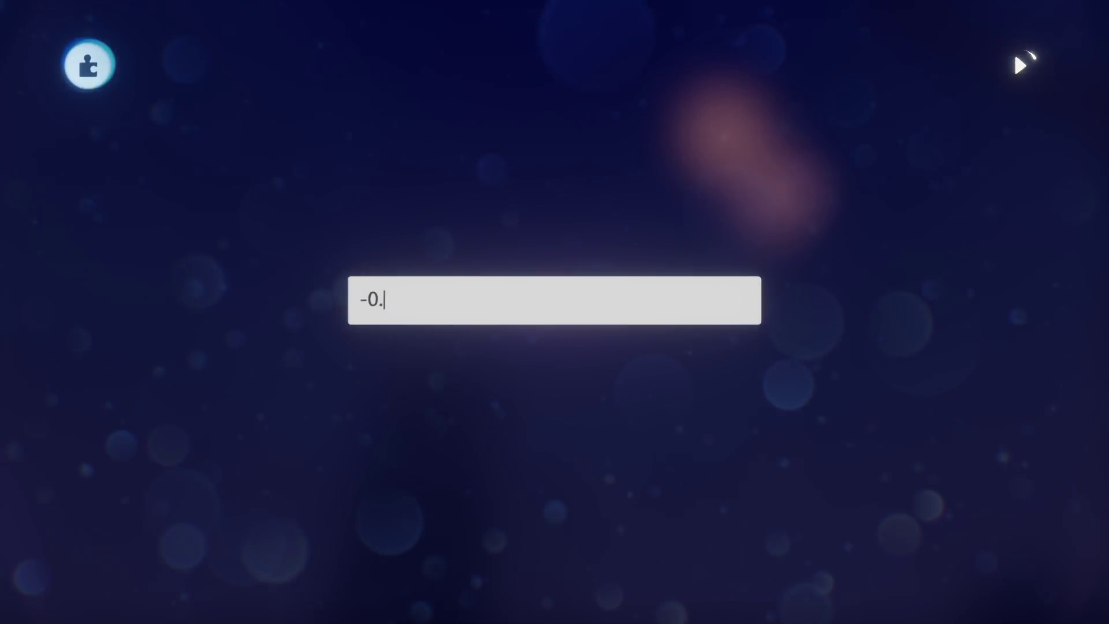
{"action": "type", "text": "0"}
{"action": "key", "text": "Return"}
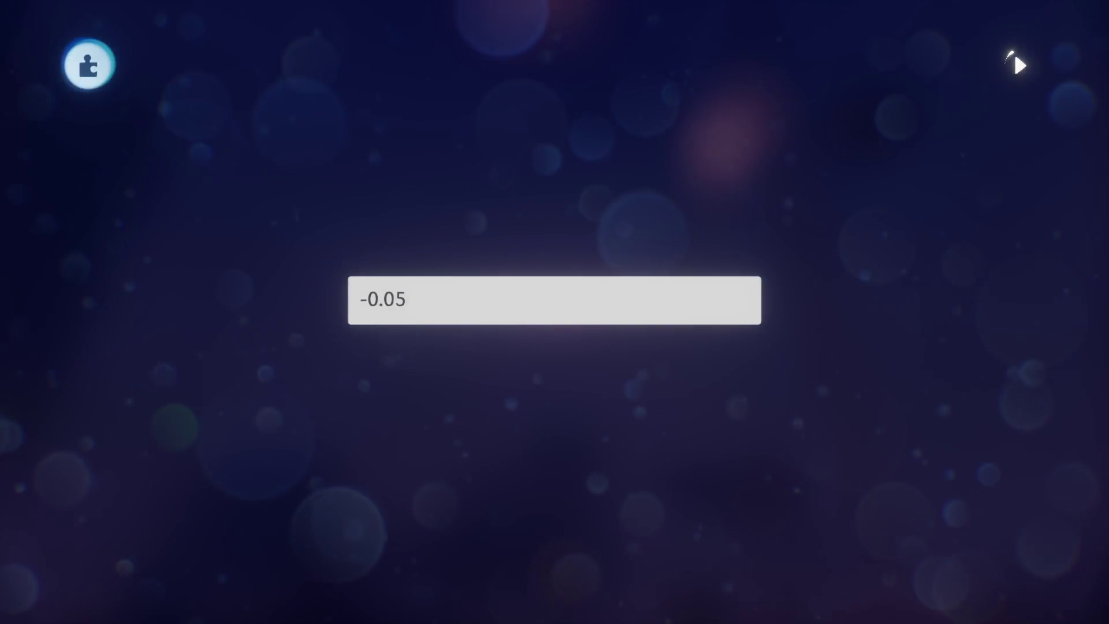
Revert the slider to -0.1 and bring up the Dreams menu's exit options.
{"action": "key", "text": "BackSpace"}
{"action": "key", "text": "BackSpace"}
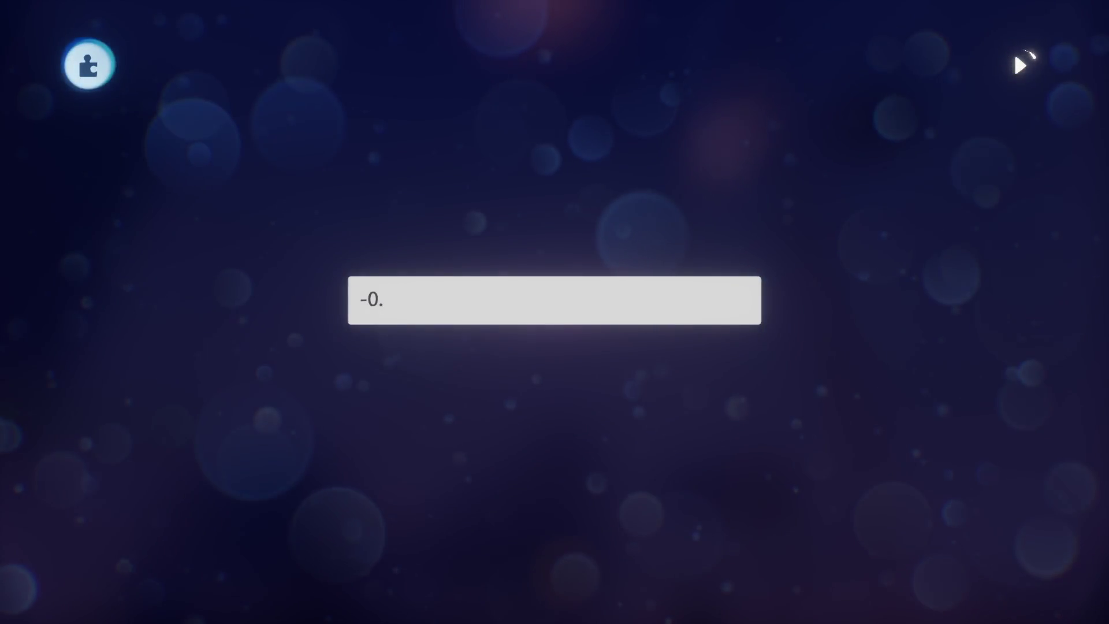
{"action": "type", "text": "1"}
{"action": "key", "text": "Return"}
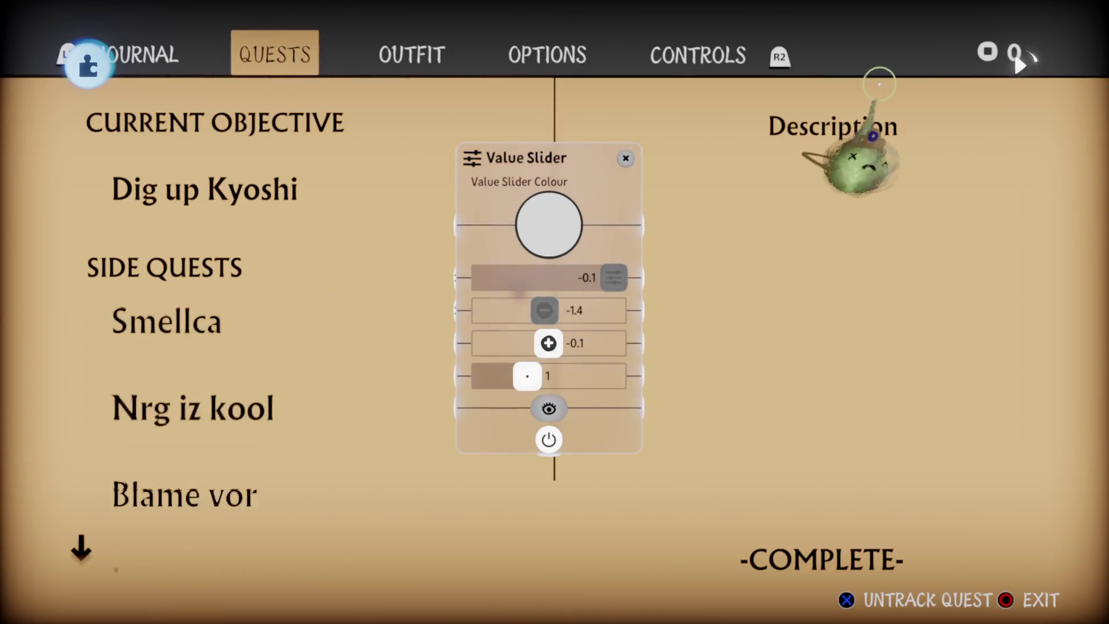
{"action": "key", "text": "Escape"}
{"action": "left_click", "coordinate": [753, 441]}
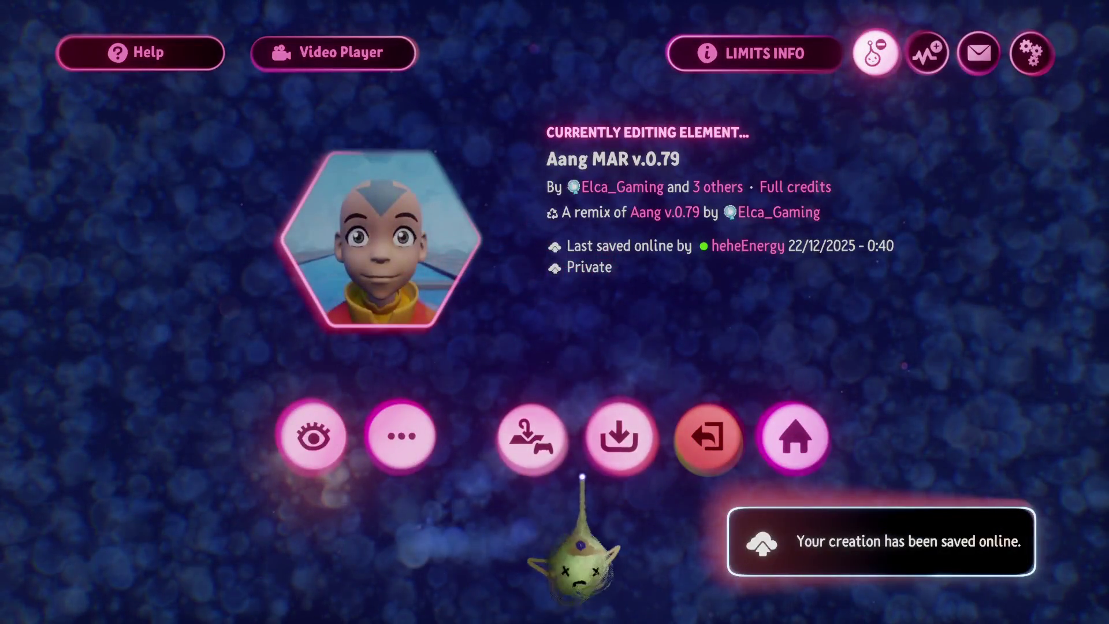
Return to the Dreams home hub with the creation saved online.
{"action": "left_click", "coordinate": [794, 439]}
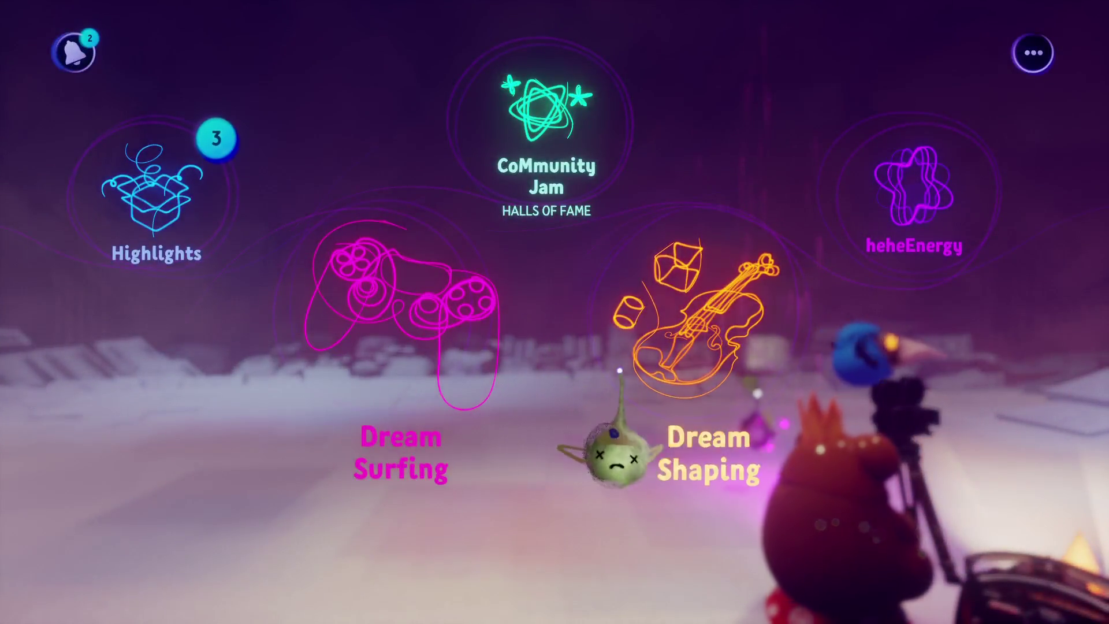
Find the 4S - Turtle Ducks collaboration in Dream Shaping and start editing it.
{"action": "left_click", "coordinate": [607, 381]}
{"action": "scroll", "coordinate": [659, 352], "scroll_direction": "down", "scroll_amount": 5}
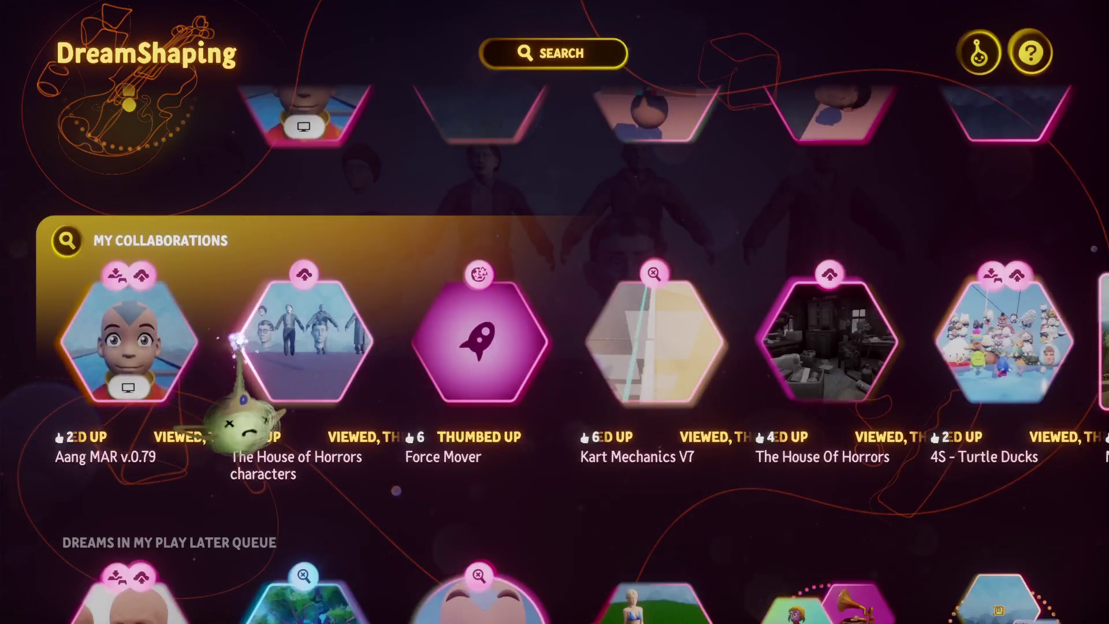
{"action": "scroll", "coordinate": [249, 410], "scroll_direction": "right", "scroll_amount": 3}
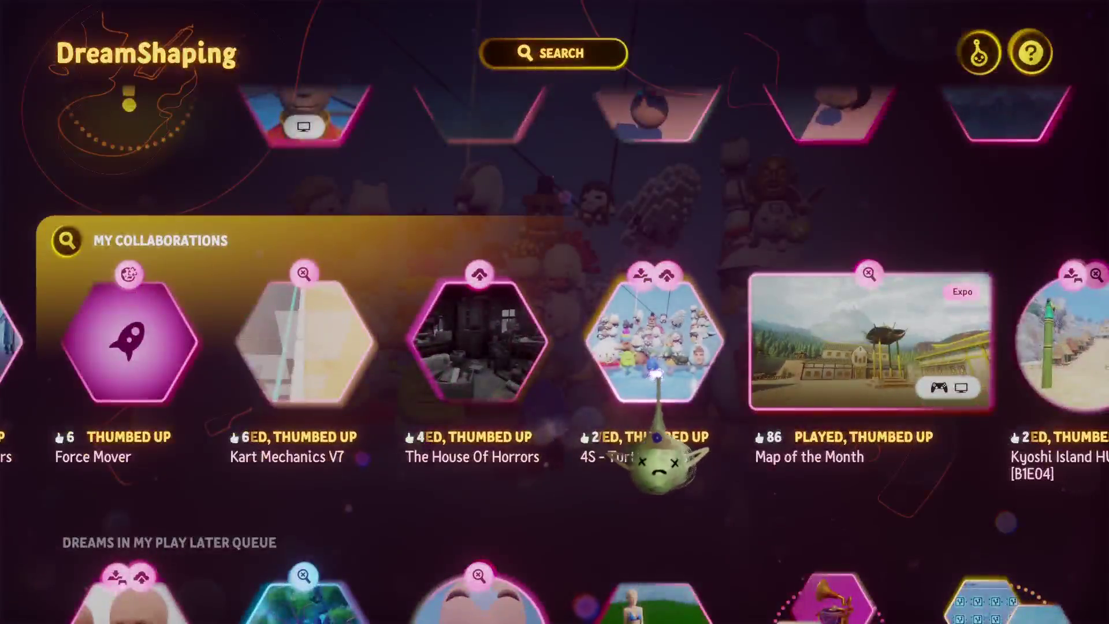
{"action": "left_click", "coordinate": [656, 371]}
{"action": "left_click", "coordinate": [606, 497]}
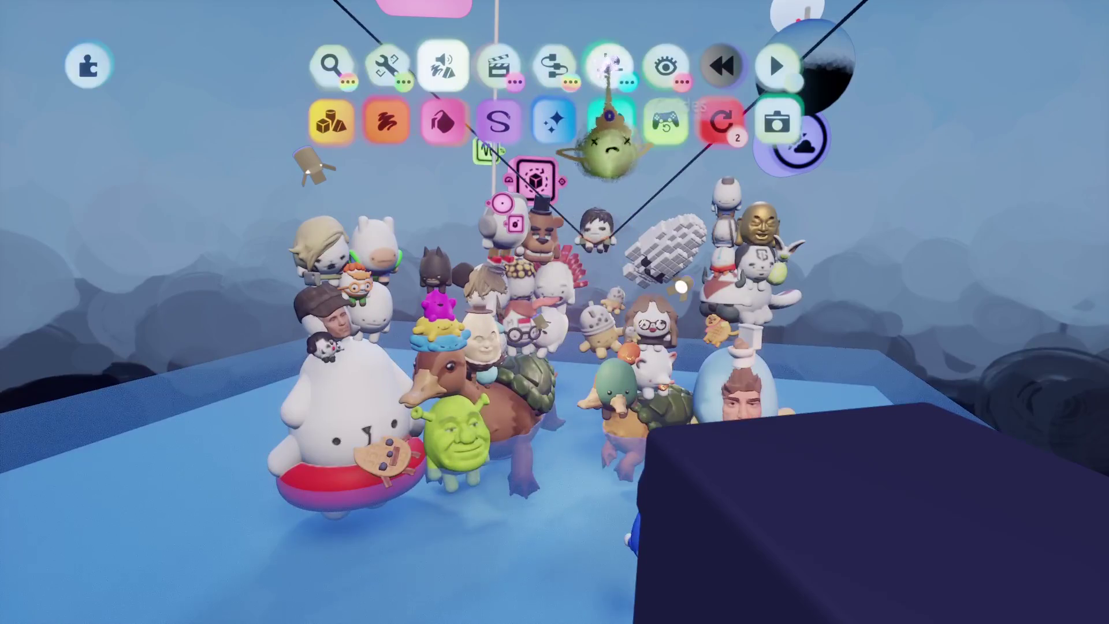
Turn on the guide grid.
{"action": "left_click", "coordinate": [610, 66]}
{"action": "left_click", "coordinate": [443, 121]}
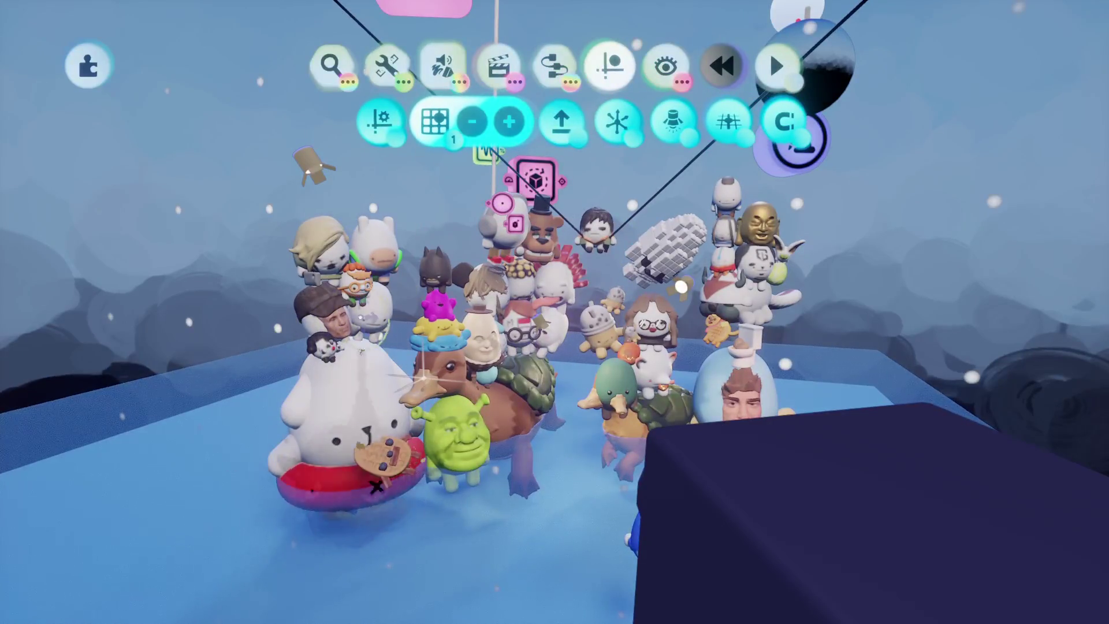
{"action": "key", "text": "Escape"}
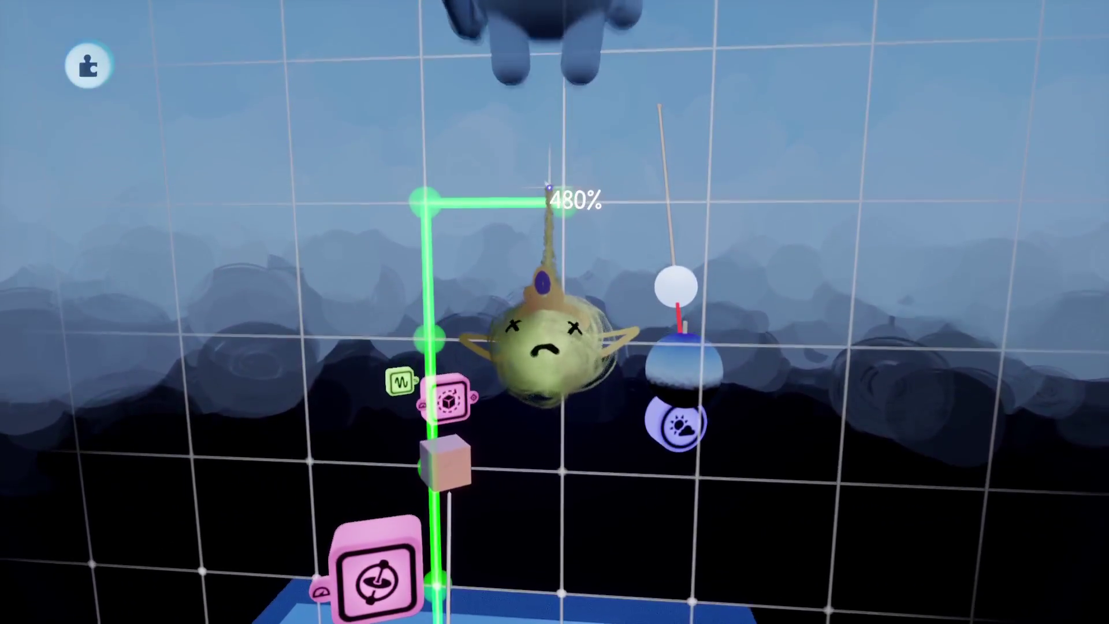
Enter the large blue character and pick a golden olive paint colour.
{"action": "key", "text": "Escape"}
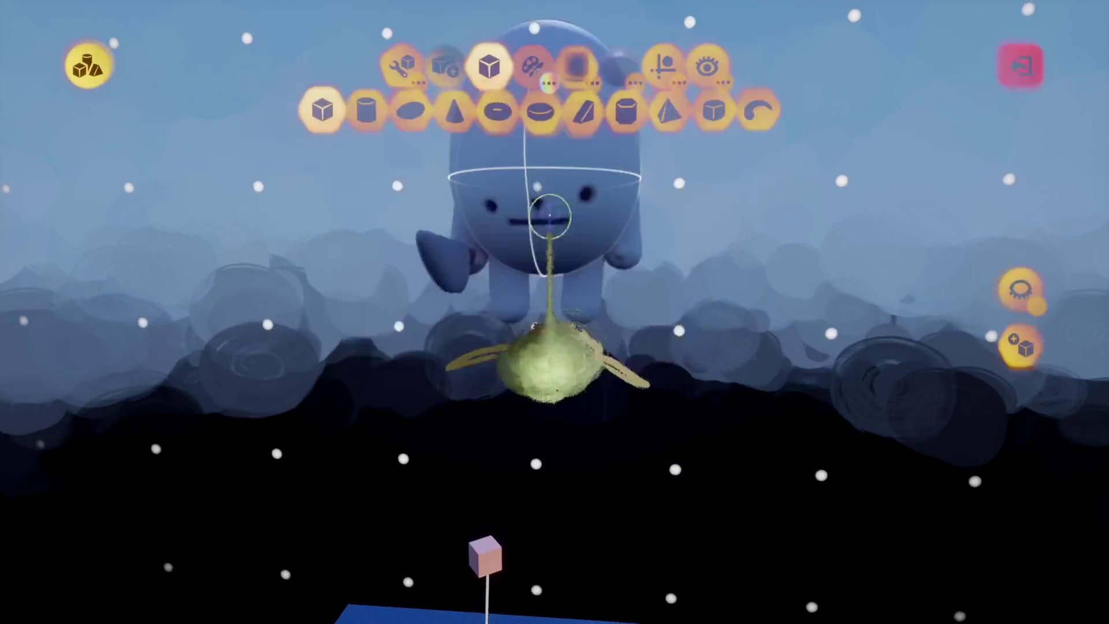
{"action": "key", "text": "Escape"}
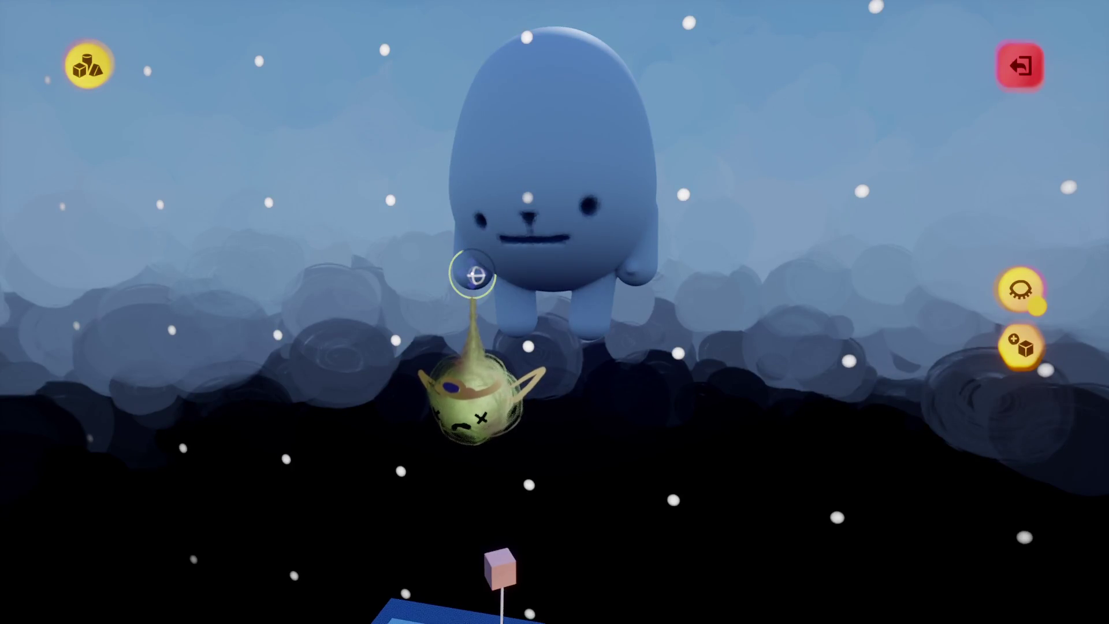
{"action": "key", "text": "Tab"}
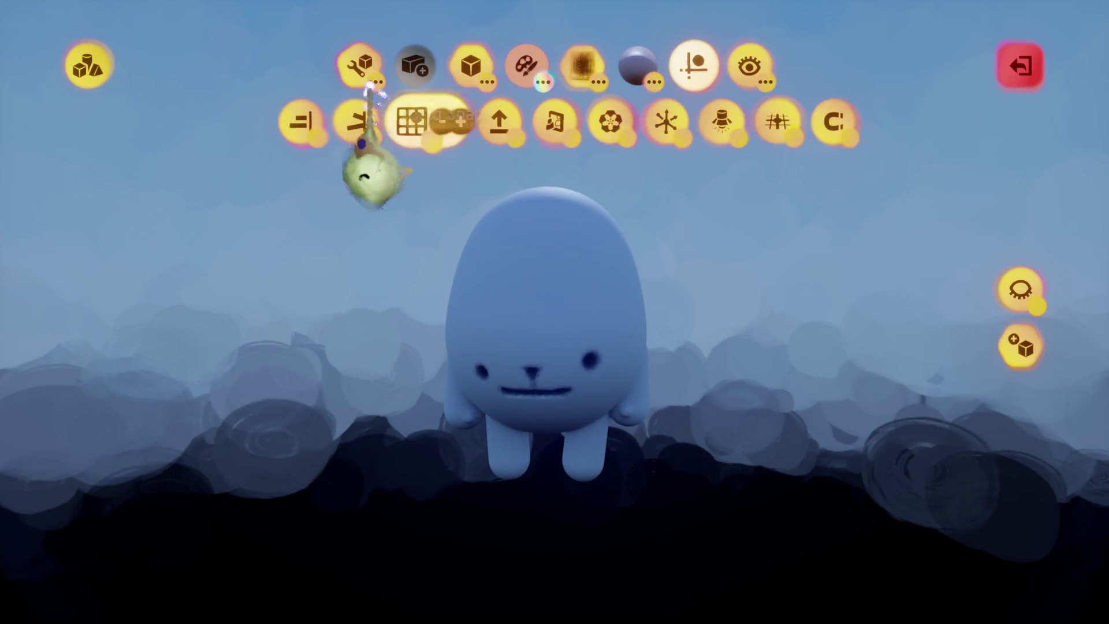
{"action": "left_click", "coordinate": [360, 64]}
{"action": "left_click", "coordinate": [696, 121]}
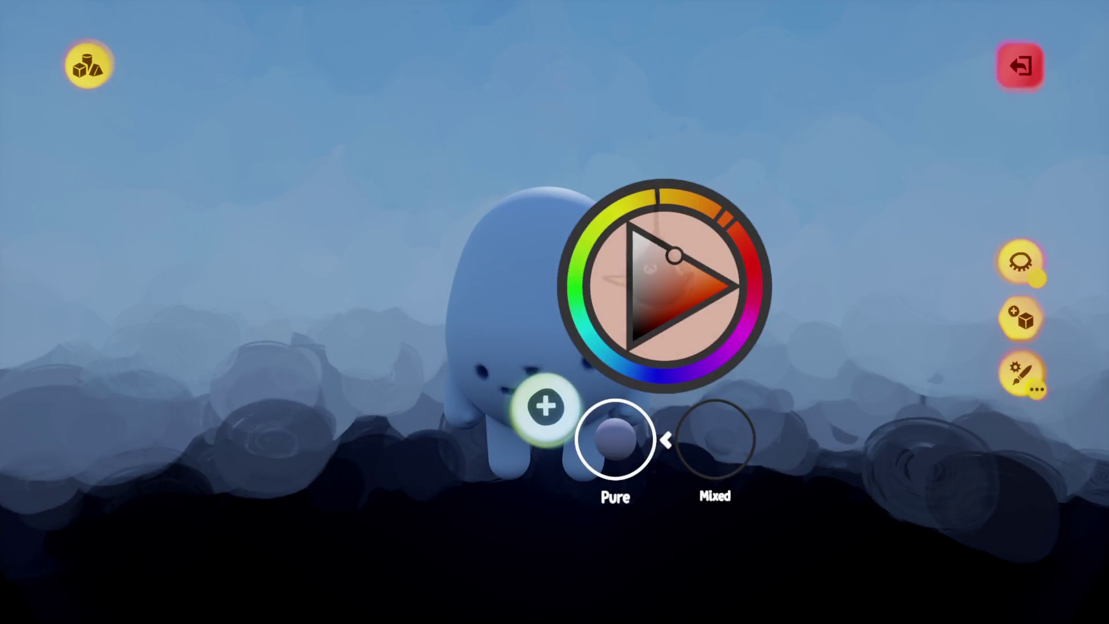
{"action": "left_click_drag", "start_coordinate": [699, 270], "coordinate": [708, 276]}
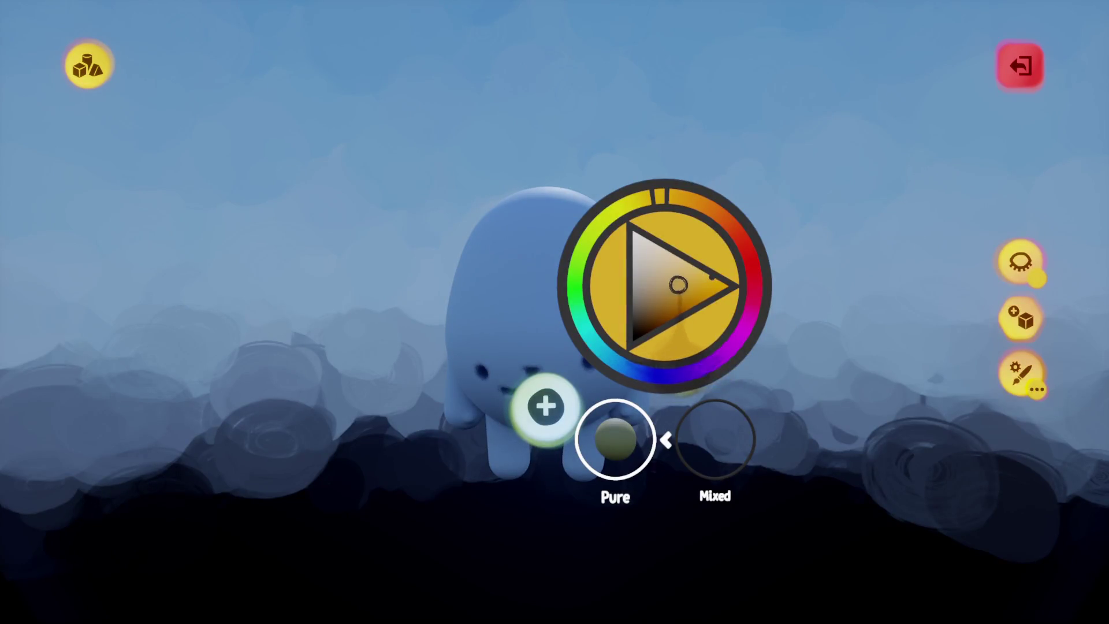
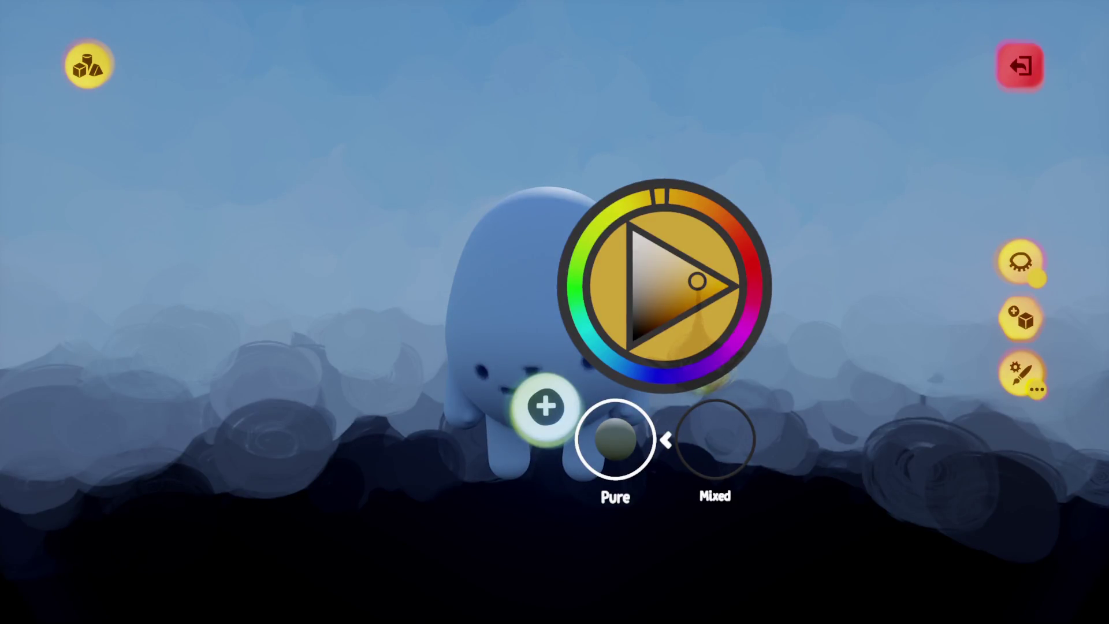
Keep gold as the creature's colour and turn on the Mirror guide in the editing tools.
{"action": "key", "text": "Escape"}
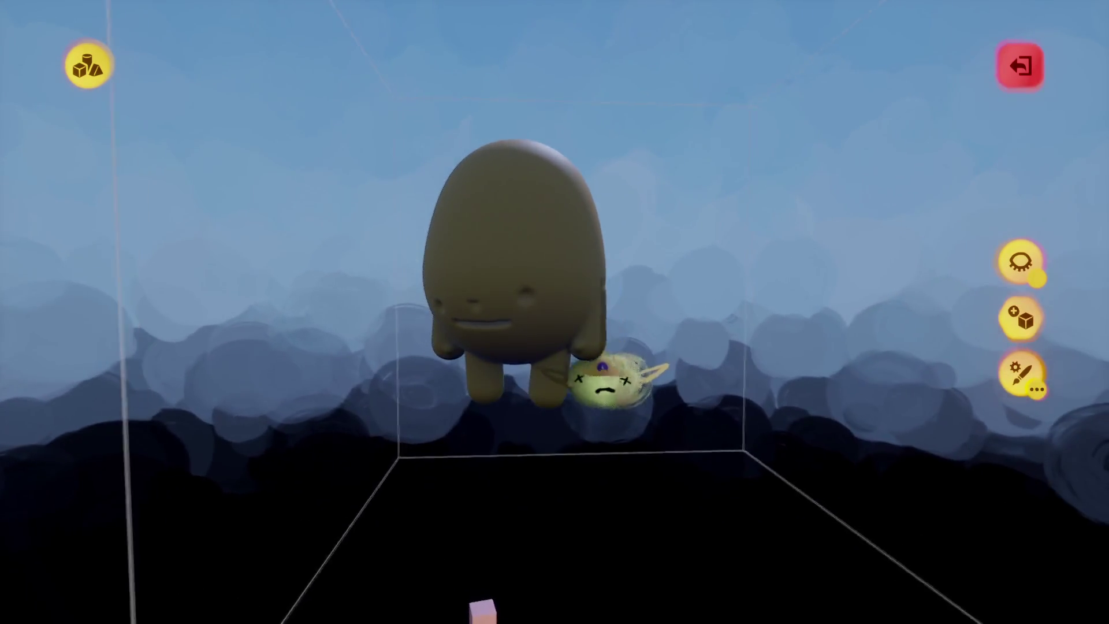
{"action": "left_click", "coordinate": [514, 320]}
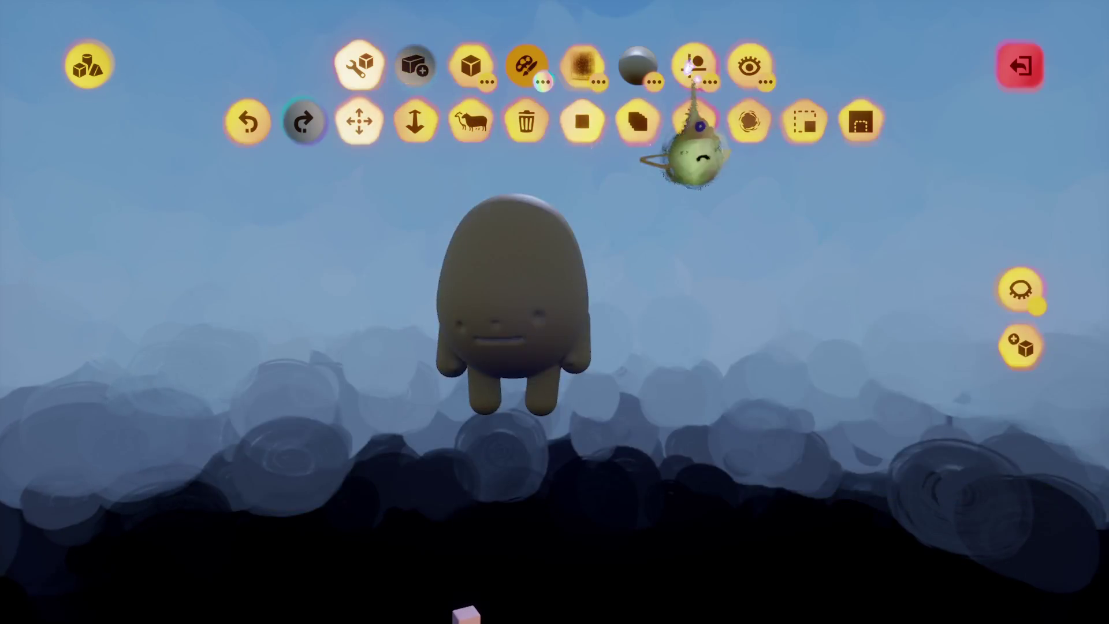
{"action": "left_click", "coordinate": [693, 65]}
{"action": "left_click", "coordinate": [358, 65]}
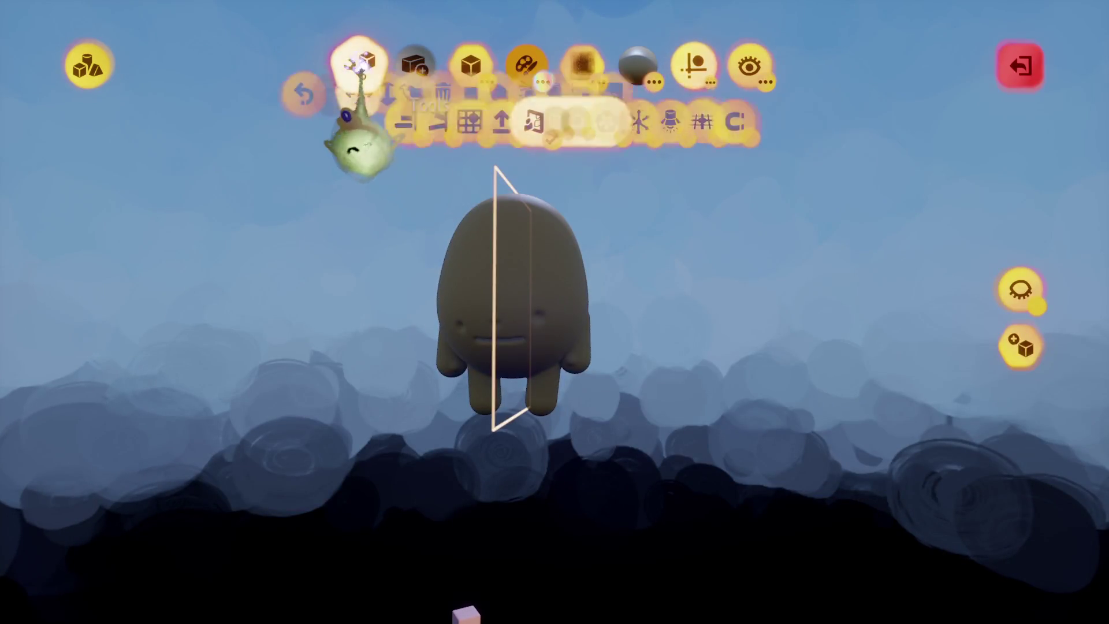
{"action": "left_click", "coordinate": [695, 121]}
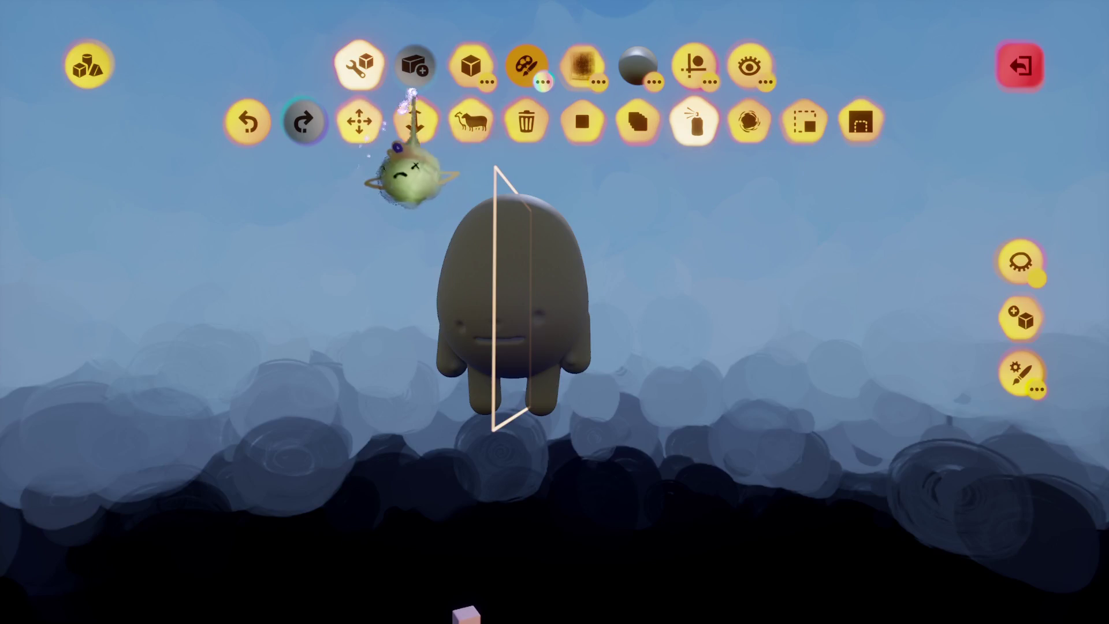
Pick the flat ellipsoid shape and drag the mirrored guides down onto the creature's face.
{"action": "left_click", "coordinate": [471, 65]}
{"action": "left_click", "coordinate": [387, 122]}
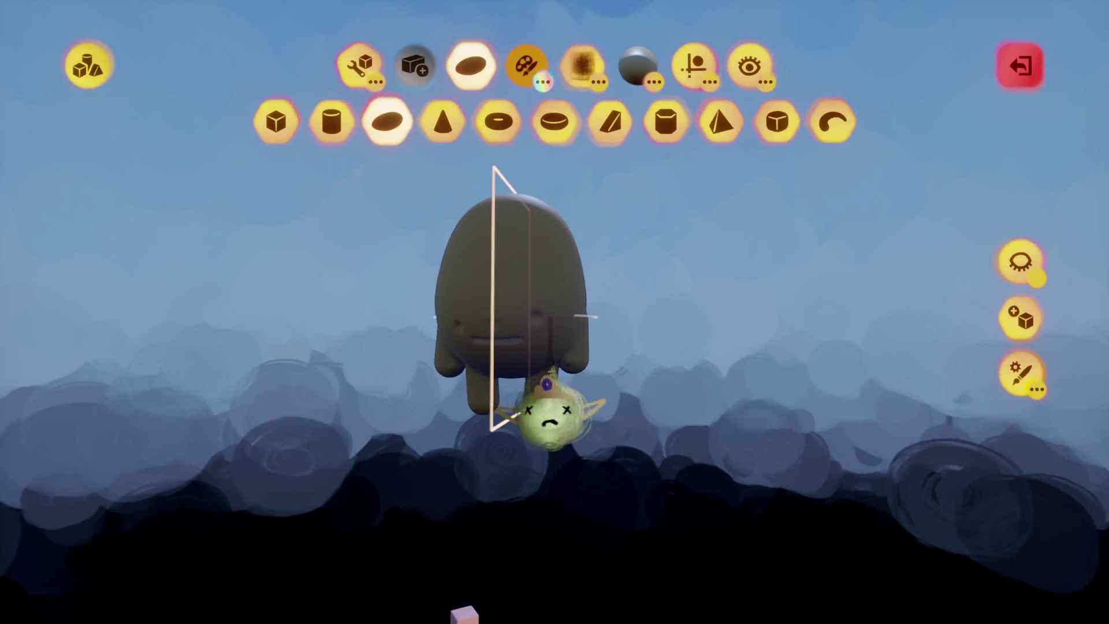
{"action": "left_click", "coordinate": [693, 65]}
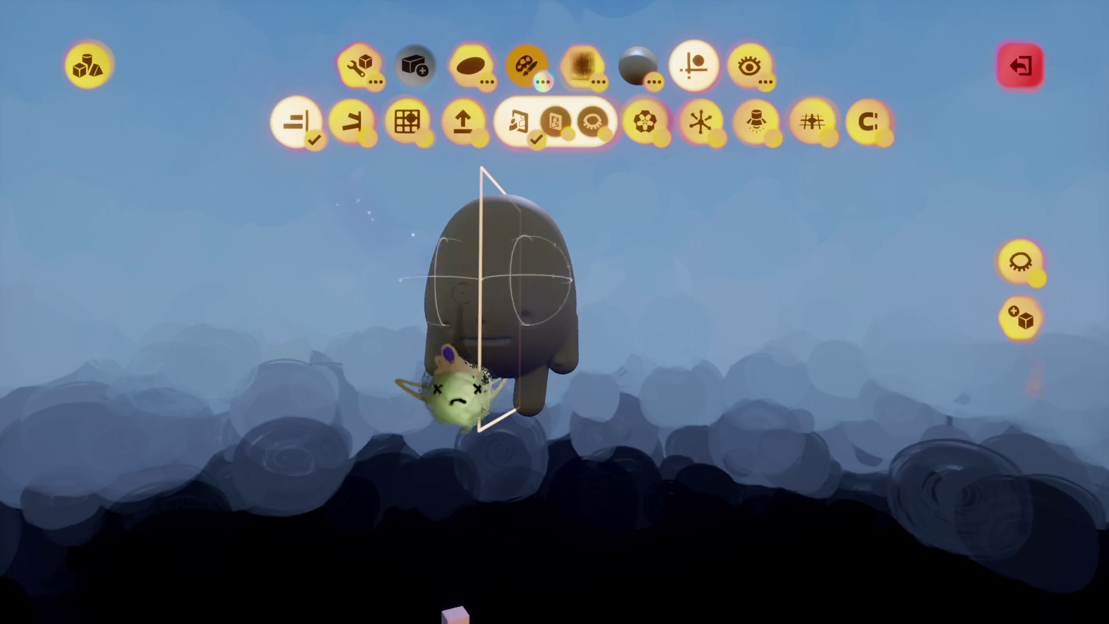
{"action": "left_click_drag", "start_coordinate": [460, 398], "coordinate": [529, 439]}
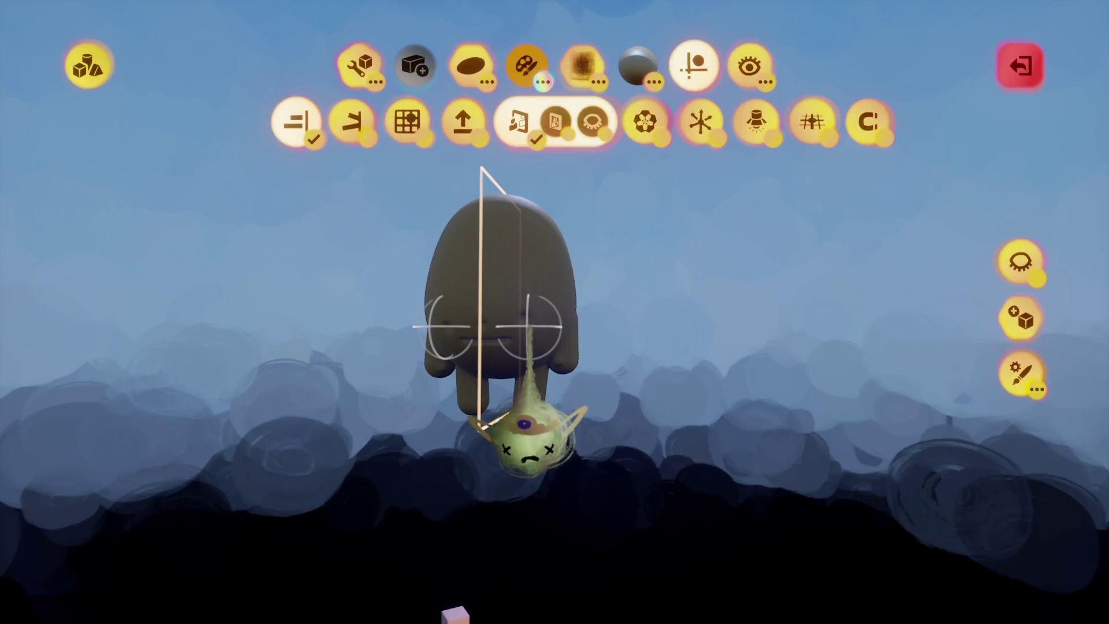
{"action": "key", "text": "c"}
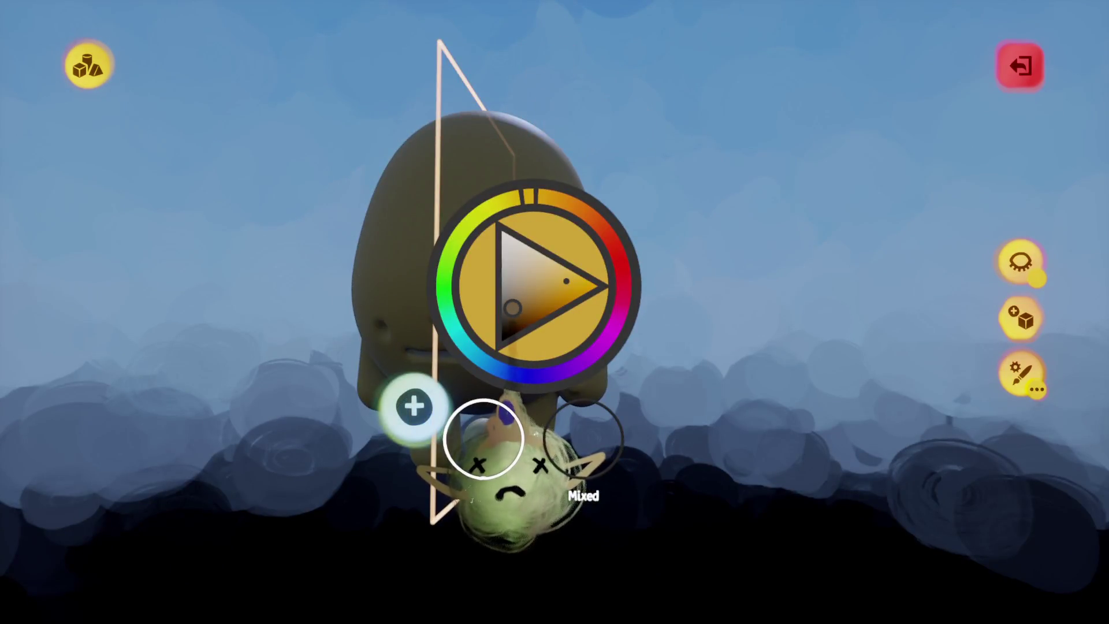
{"action": "key", "text": "Escape"}
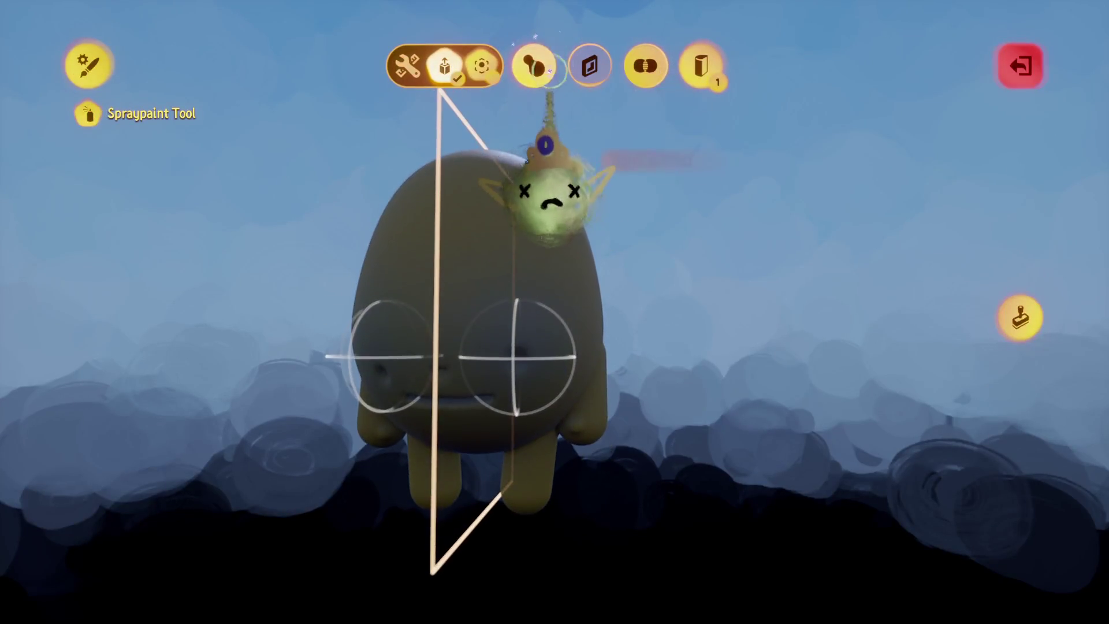
{"action": "key", "text": "Escape"}
{"action": "key", "text": "Escape"}
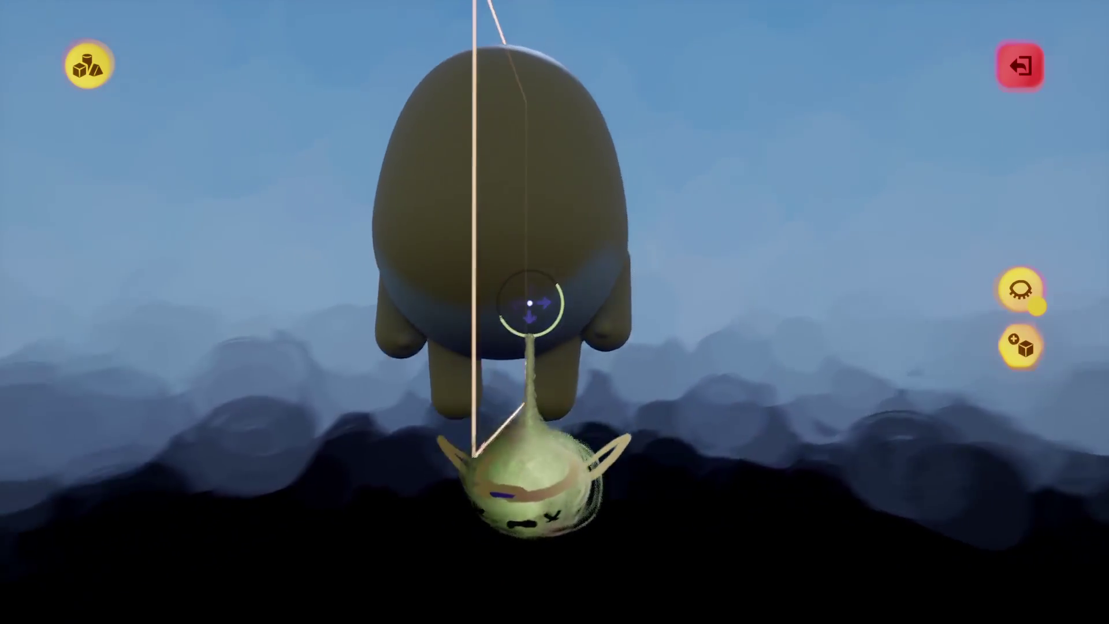
Place the mirrored eye markers and move them higher on the creature's face.
{"action": "left_click", "coordinate": [530, 303]}
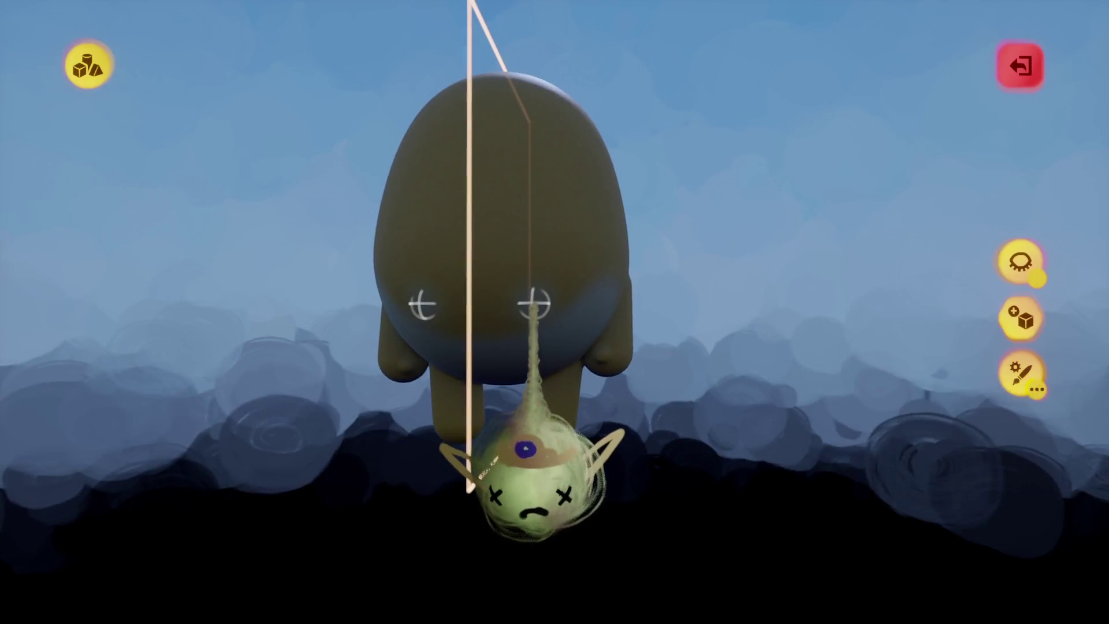
{"action": "left_click_drag", "start_coordinate": [536, 303], "coordinate": [537, 267]}
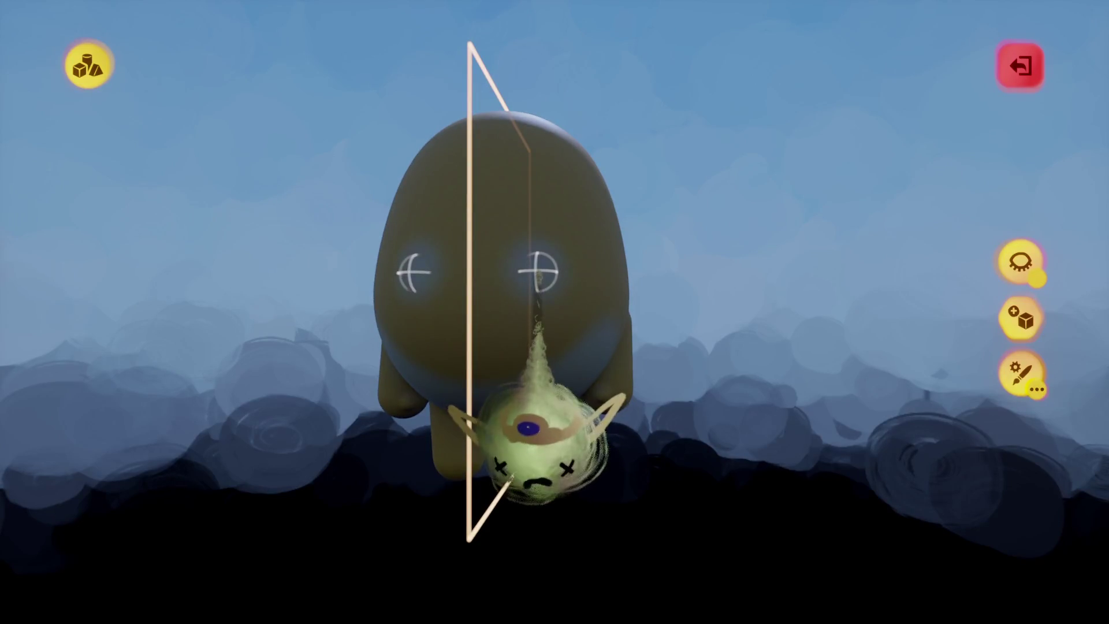
{"action": "left_click", "coordinate": [538, 272]}
{"action": "key", "text": "Escape"}
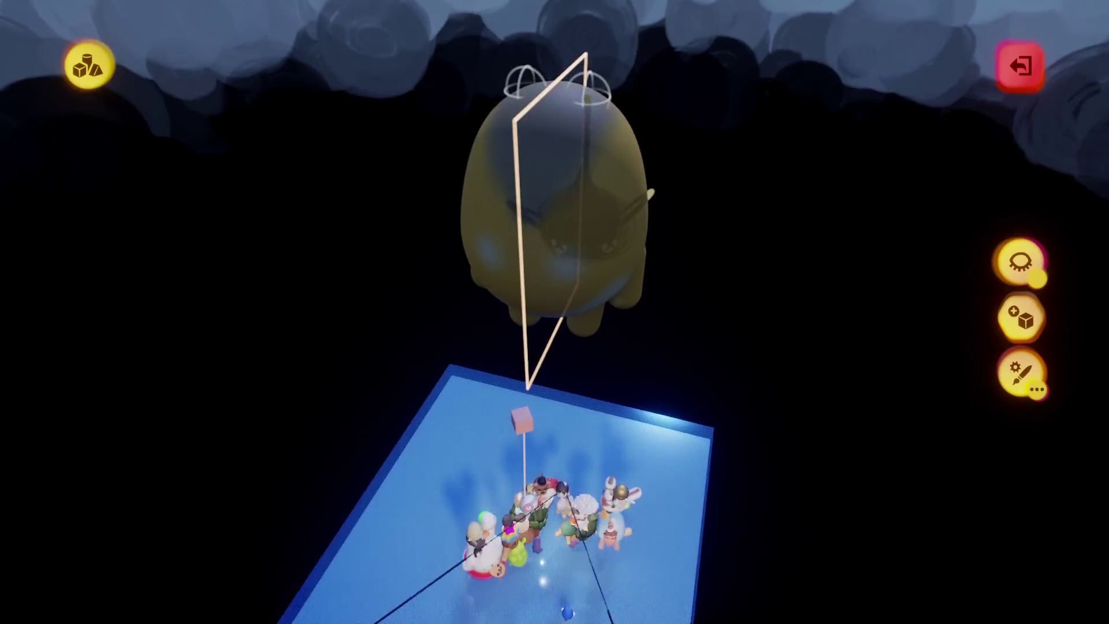
{"action": "key", "text": "c"}
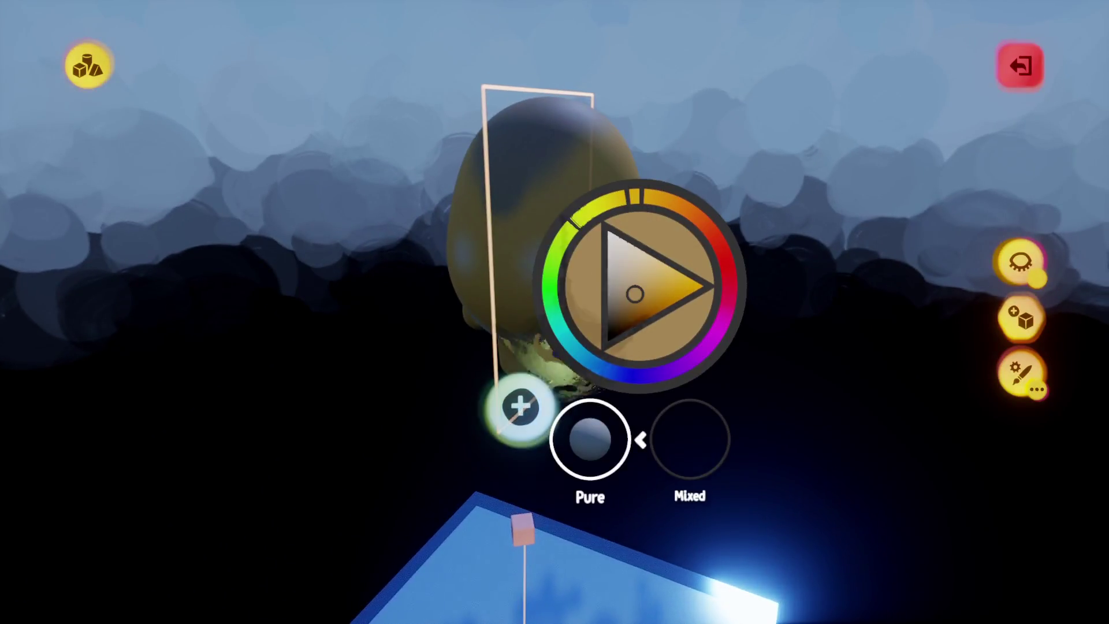
{"action": "key", "text": "c"}
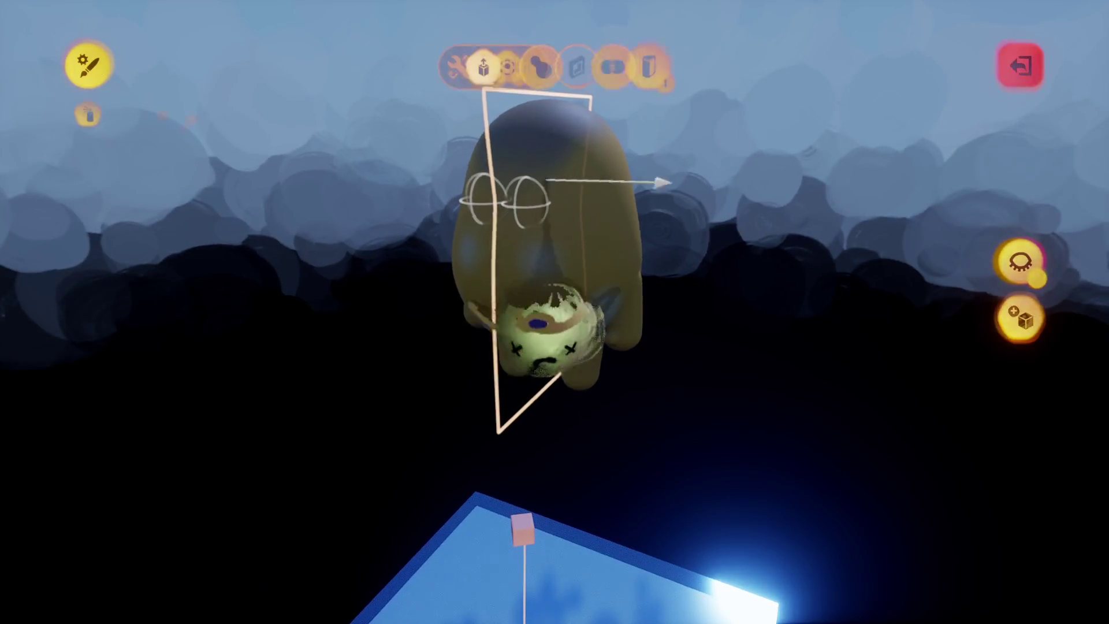
{"action": "key", "text": "Escape"}
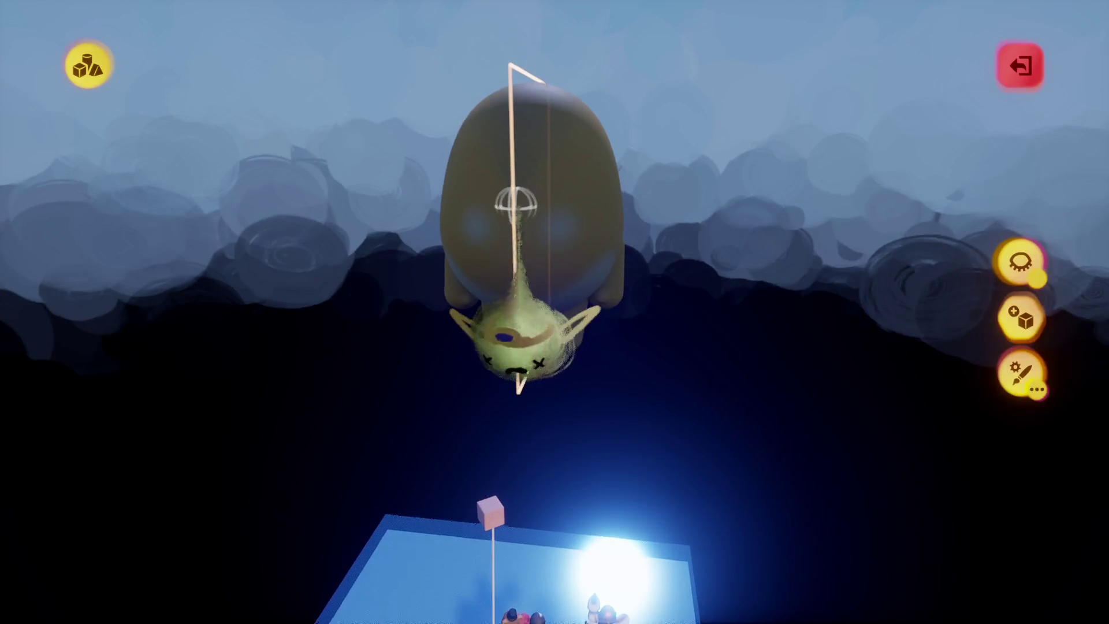
Spray both eye spots in pale blue and leave sculpt mode.
{"action": "key", "text": "c"}
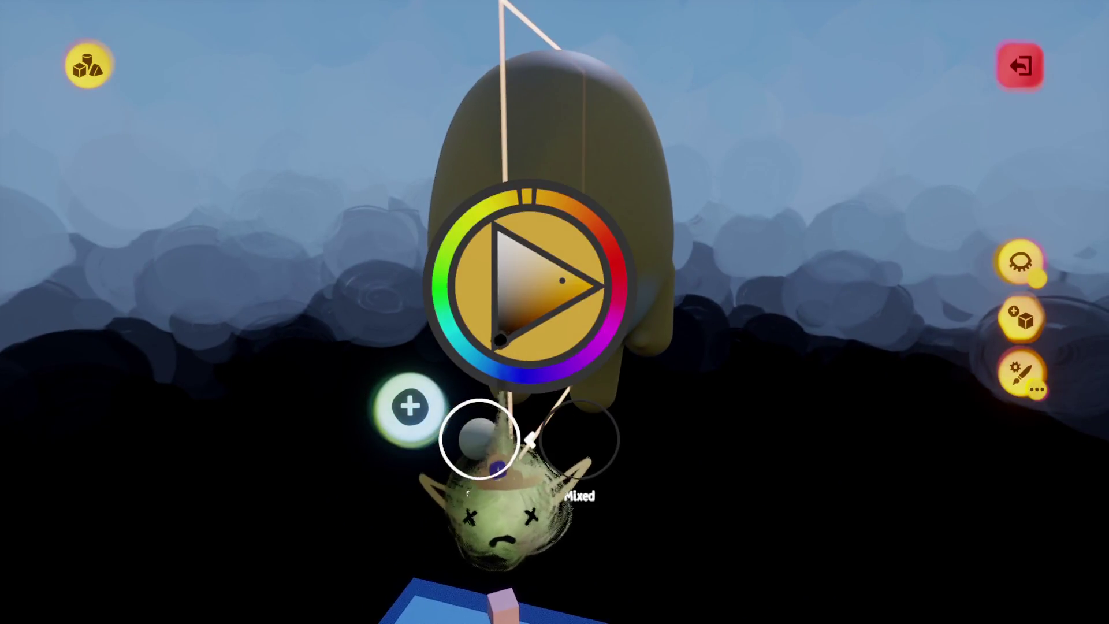
{"action": "left_click", "coordinate": [479, 439]}
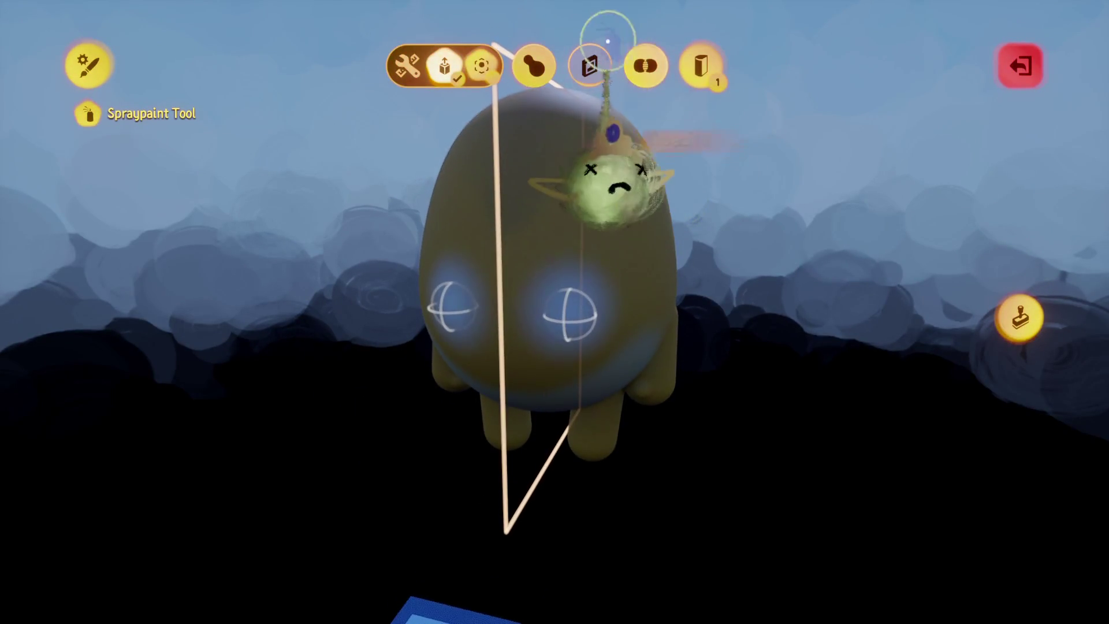
{"action": "left_click_drag", "start_coordinate": [527, 161], "coordinate": [538, 497]}
{"action": "key", "text": "Escape"}
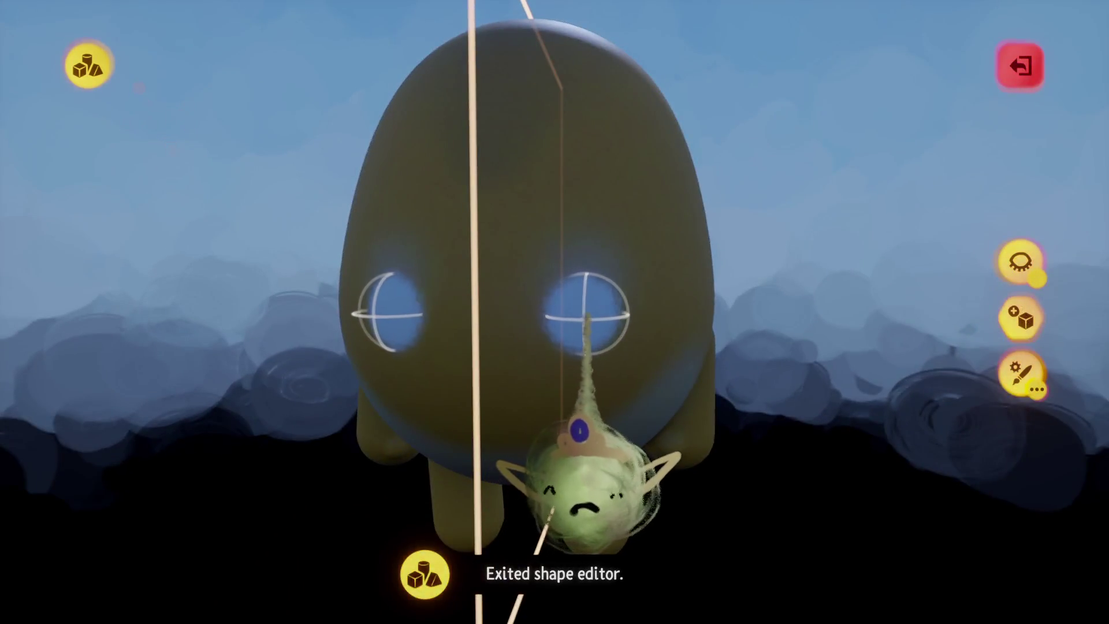
{"action": "right_click", "coordinate": [589, 479]}
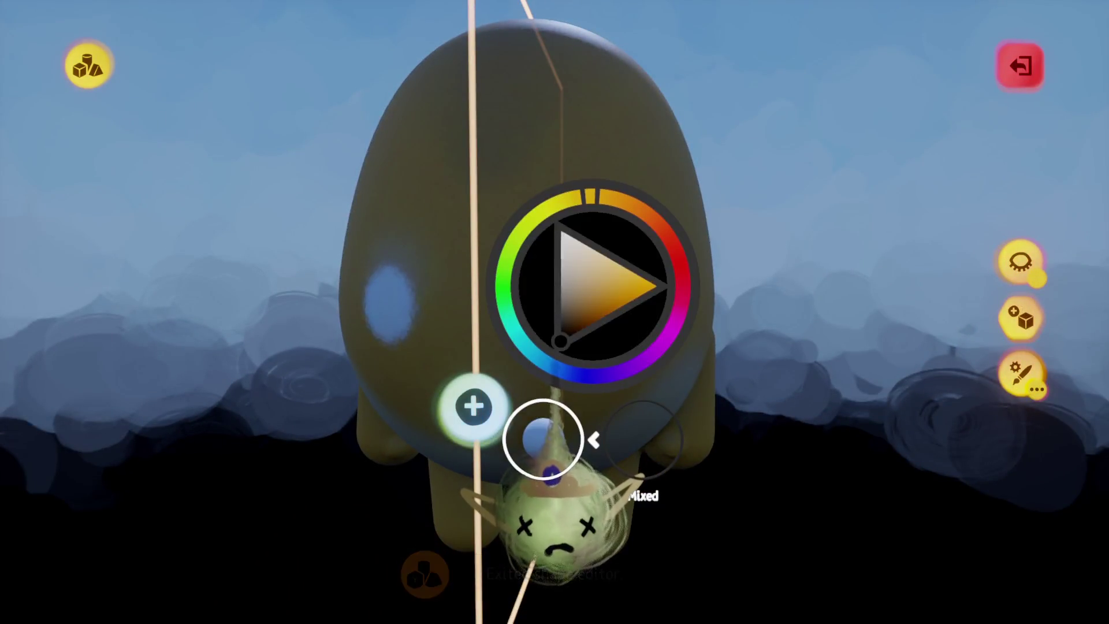
{"action": "left_click", "coordinate": [544, 441]}
{"action": "scroll", "coordinate": [601, 497], "scroll_direction": "up", "scroll_amount": 2}
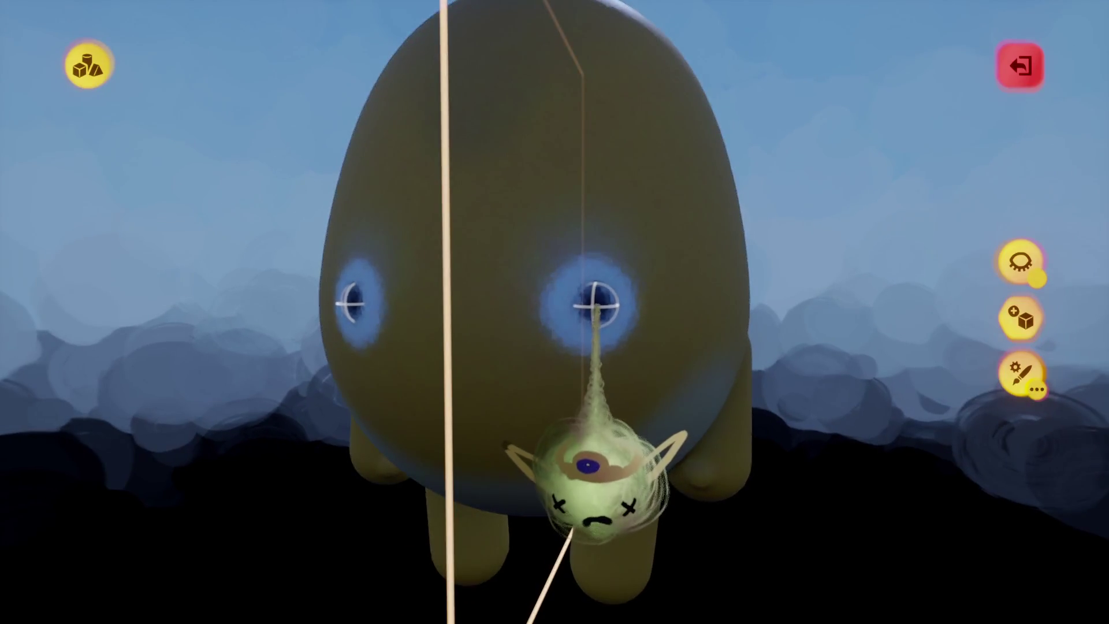
{"action": "key", "text": "Escape"}
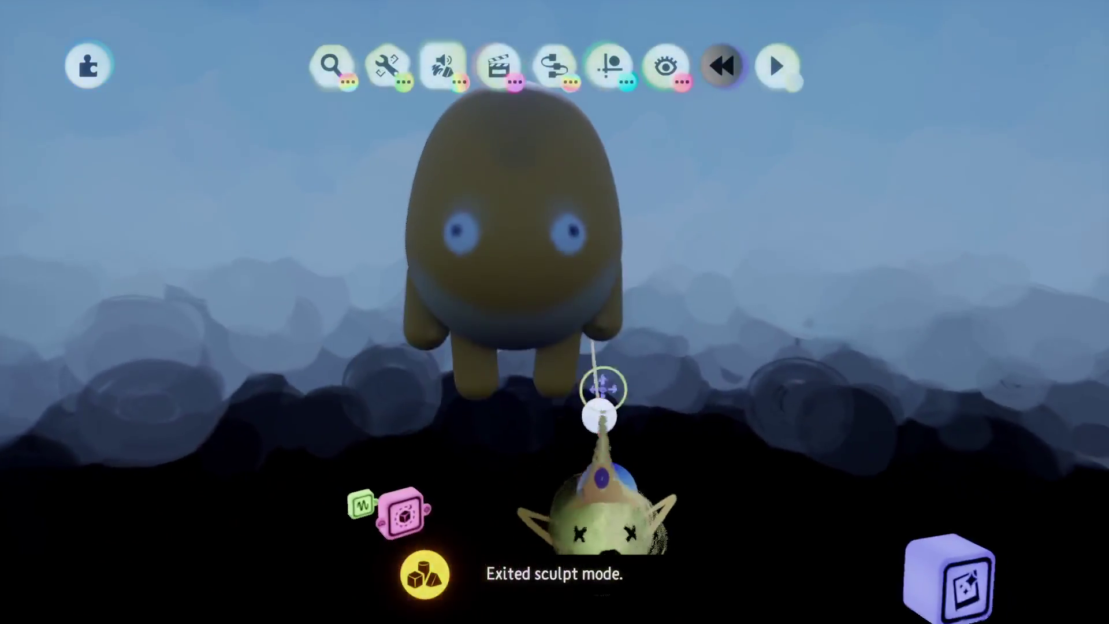
{"action": "left_click", "coordinate": [567, 307]}
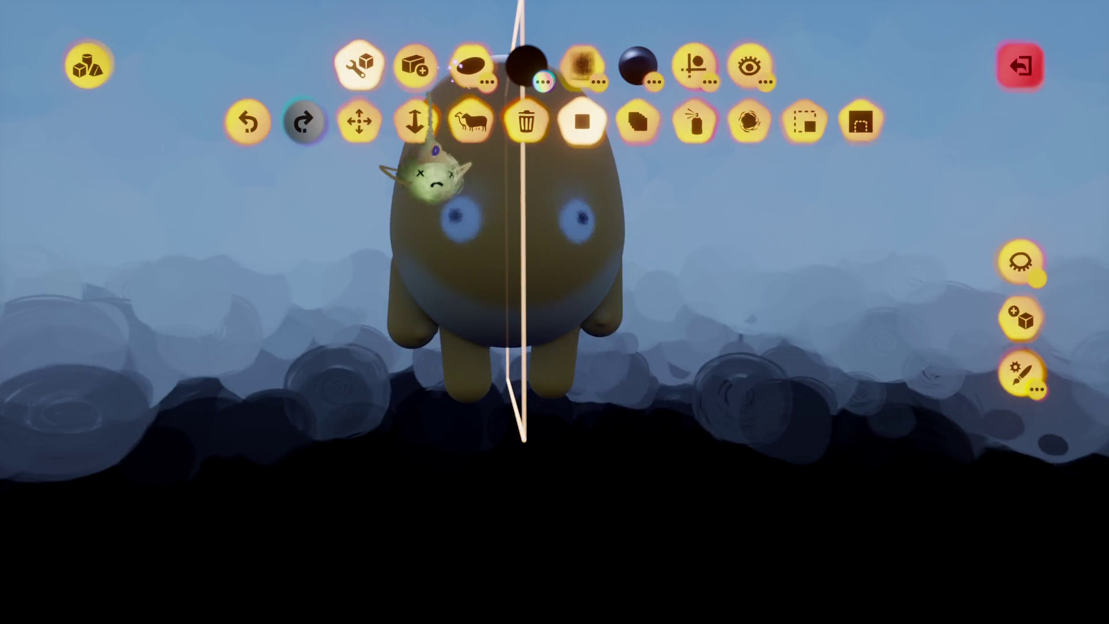
Add a dark sphere nose on the creature's face, enlarged to 143%.
{"action": "left_click", "coordinate": [470, 66]}
{"action": "key", "text": "c"}
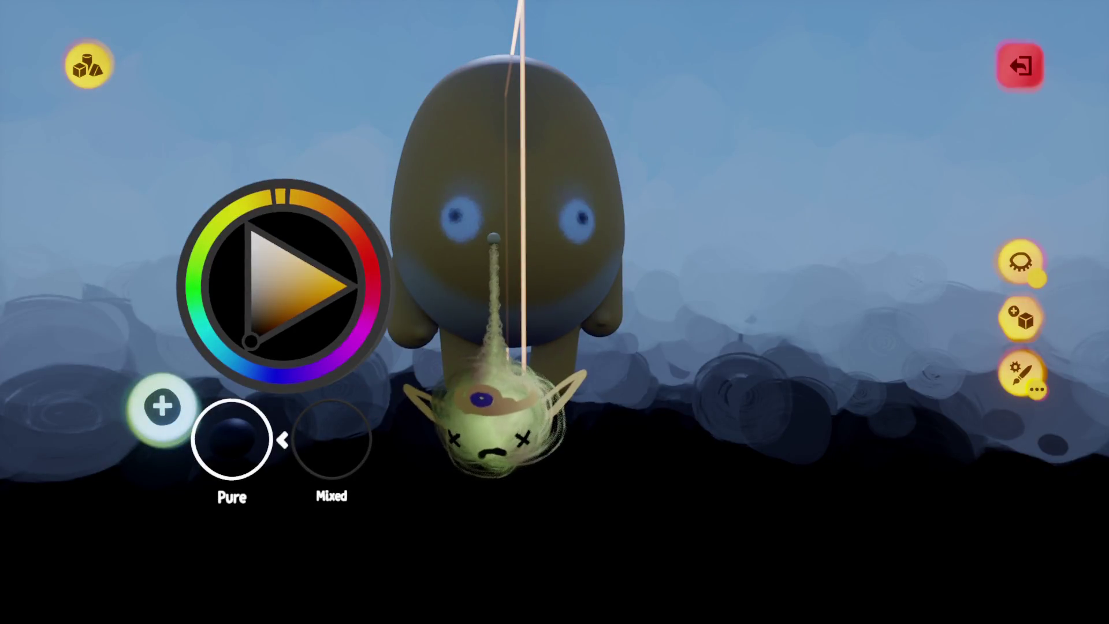
{"action": "left_click", "coordinate": [315, 292]}
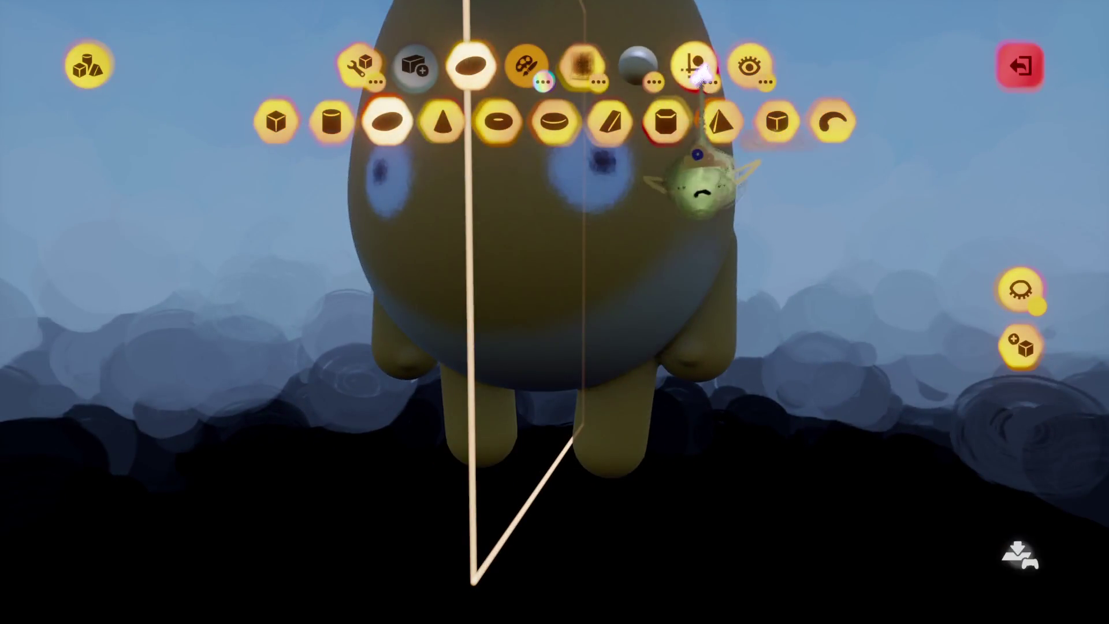
{"action": "left_click", "coordinate": [694, 65]}
{"action": "left_click", "coordinate": [297, 121]}
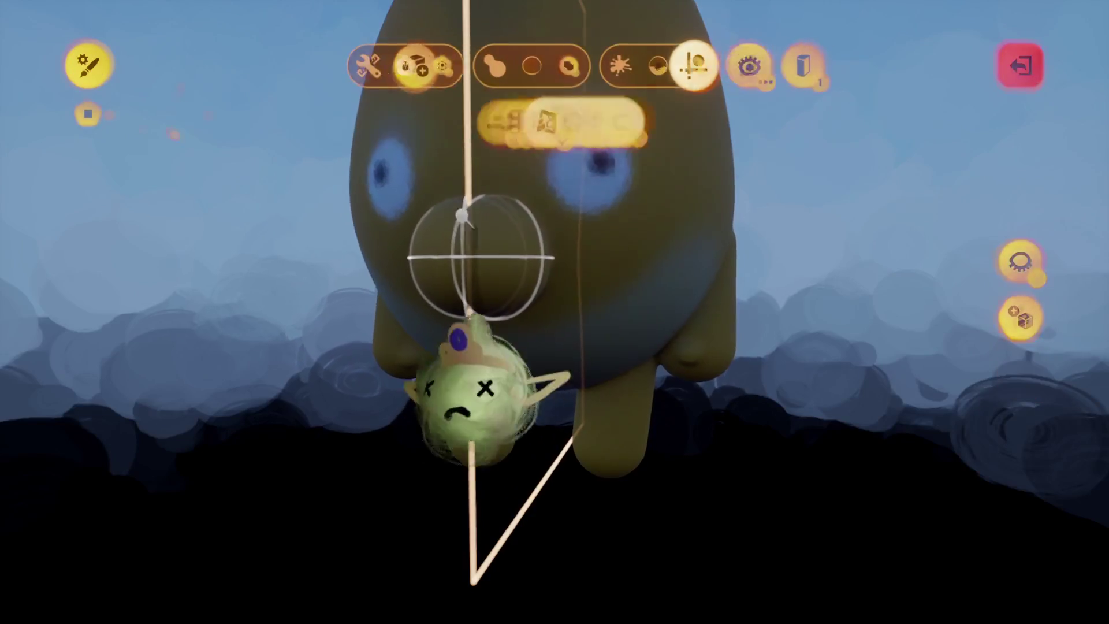
{"action": "key", "text": "Escape"}
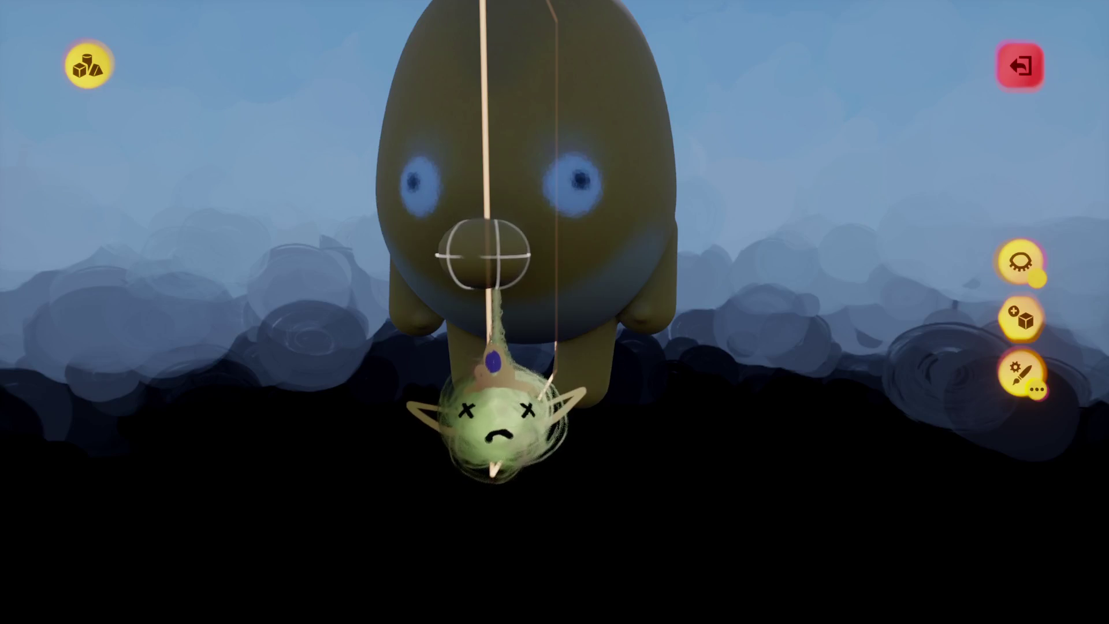
{"action": "mouse_move", "coordinate": [497, 428]}
{"action": "left_mouse_down"}
{"action": "mouse_move", "coordinate": [508, 409]}
{"action": "mouse_move", "coordinate": [509, 440]}
{"action": "left_mouse_up"}
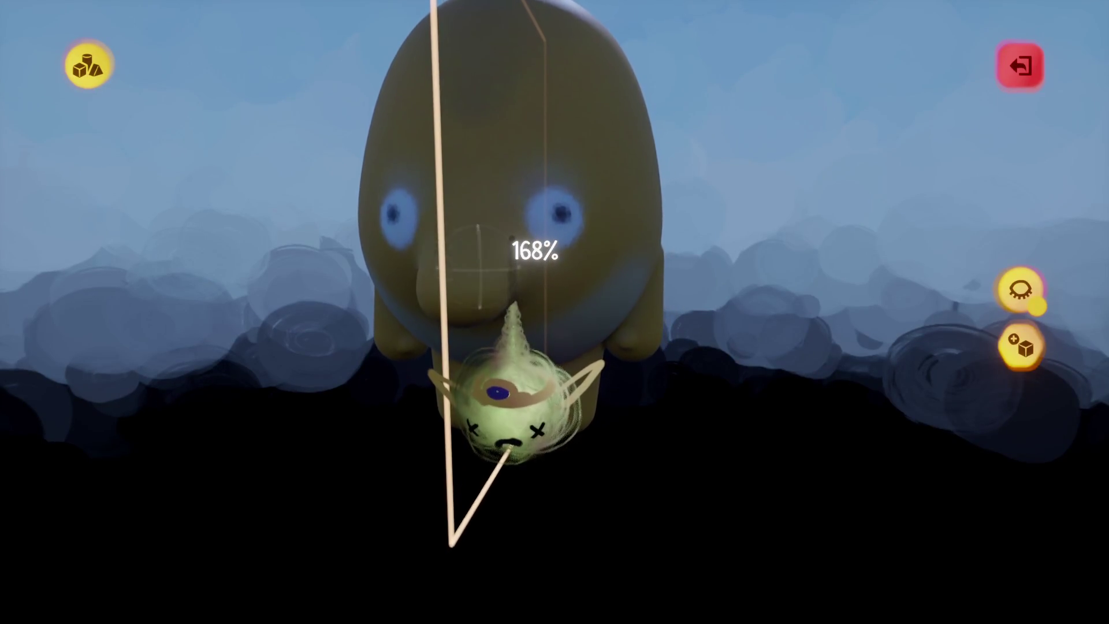
Orbit and zoom to view the creature head-on, then leave sculpt mode.
{"action": "mouse_move", "coordinate": [480, 280]}
{"action": "left_mouse_down"}
{"action": "mouse_move", "coordinate": [433, 272]}
{"action": "mouse_move", "coordinate": [456, 271]}
{"action": "left_mouse_up"}
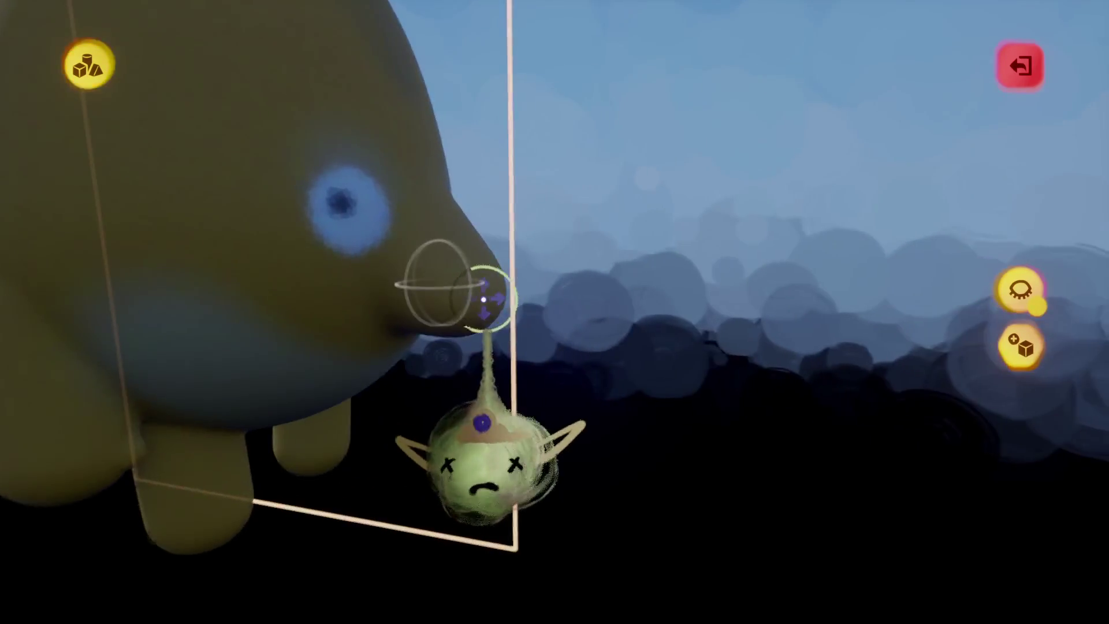
{"action": "mouse_move", "coordinate": [456, 314]}
{"action": "left_mouse_down"}
{"action": "mouse_move", "coordinate": [456, 330]}
{"action": "mouse_move", "coordinate": [578, 324]}
{"action": "mouse_move", "coordinate": [624, 303]}
{"action": "left_mouse_up"}
{"action": "mouse_move", "coordinate": [543, 445]}
{"action": "left_mouse_down"}
{"action": "mouse_move", "coordinate": [533, 422]}
{"action": "mouse_move", "coordinate": [540, 434]}
{"action": "left_mouse_up"}
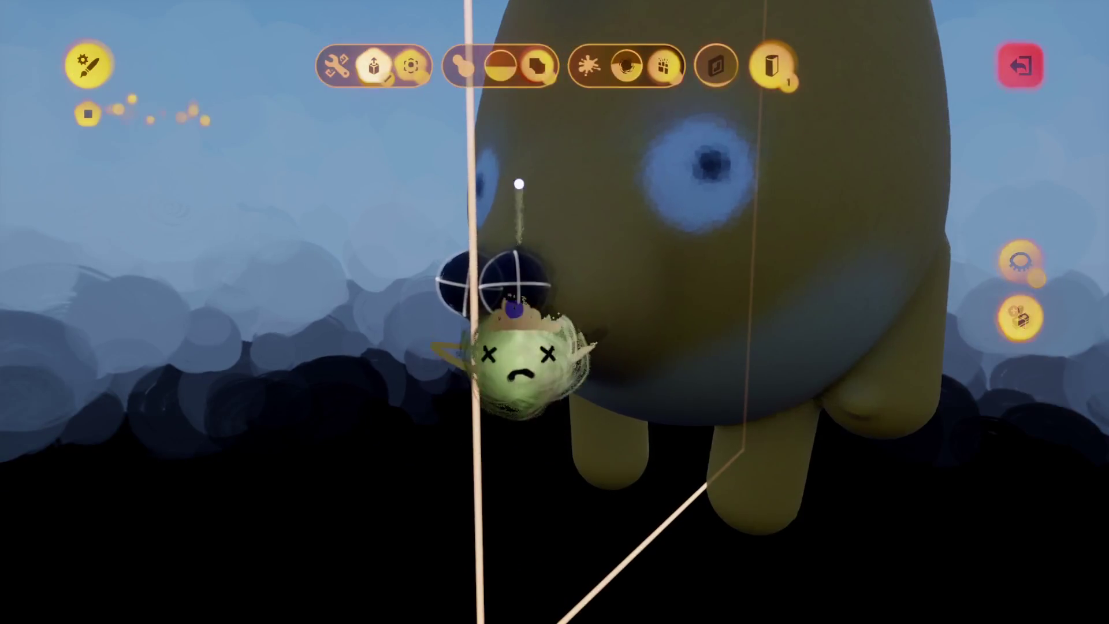
{"action": "mouse_move", "coordinate": [501, 170]}
{"action": "left_mouse_down"}
{"action": "mouse_move", "coordinate": [502, 421]}
{"action": "mouse_move", "coordinate": [512, 366]}
{"action": "mouse_move", "coordinate": [520, 398]}
{"action": "left_mouse_up"}
{"action": "key", "text": "Escape"}
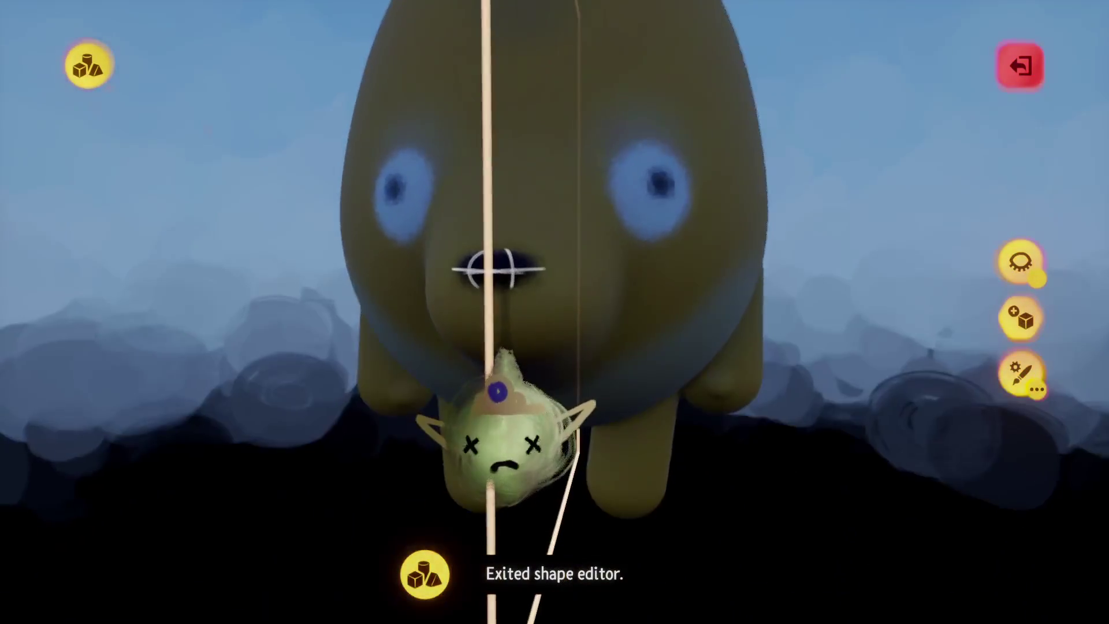
{"action": "key", "text": "Escape"}
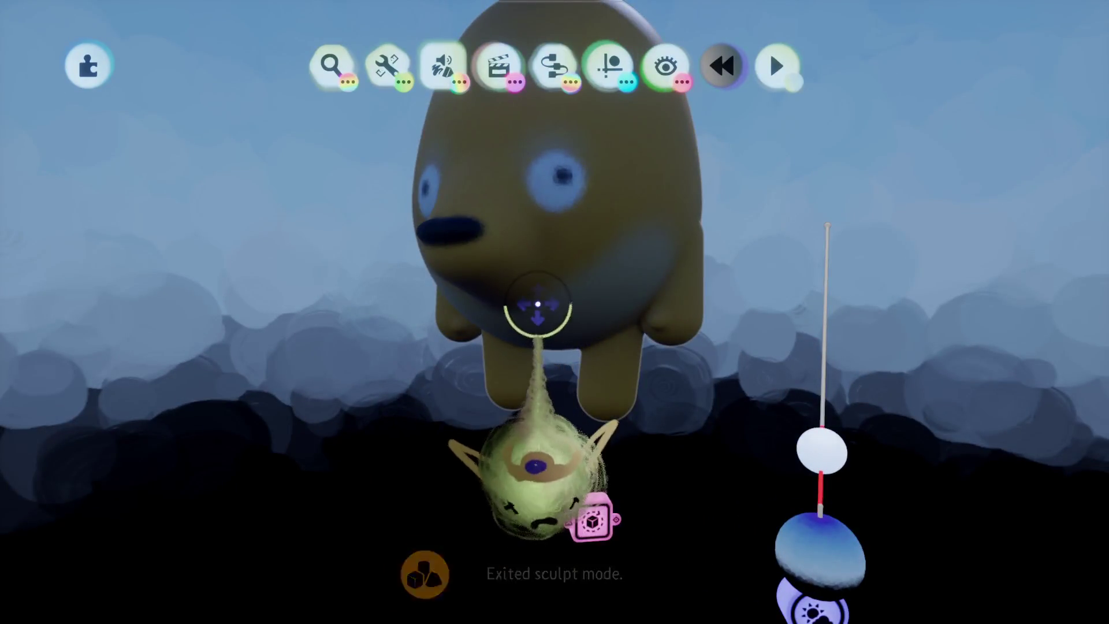
Switch to Spraypaint with Soft Blend and reopen the bear for sculpting.
{"action": "left_click", "coordinate": [532, 309]}
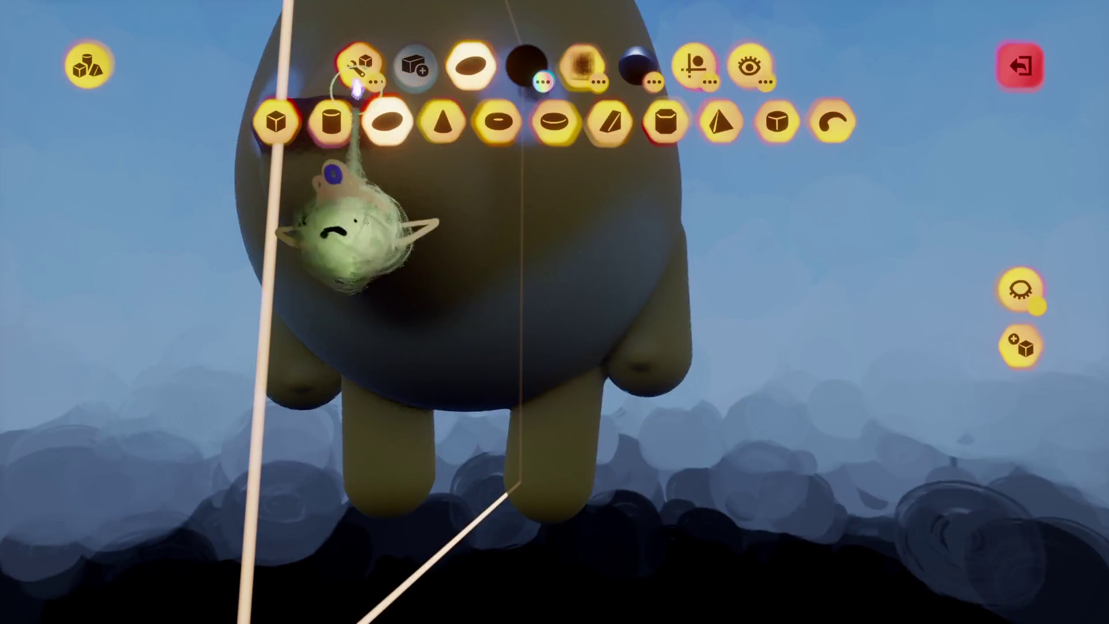
{"action": "left_click", "coordinate": [357, 87]}
{"action": "key", "text": "Escape"}
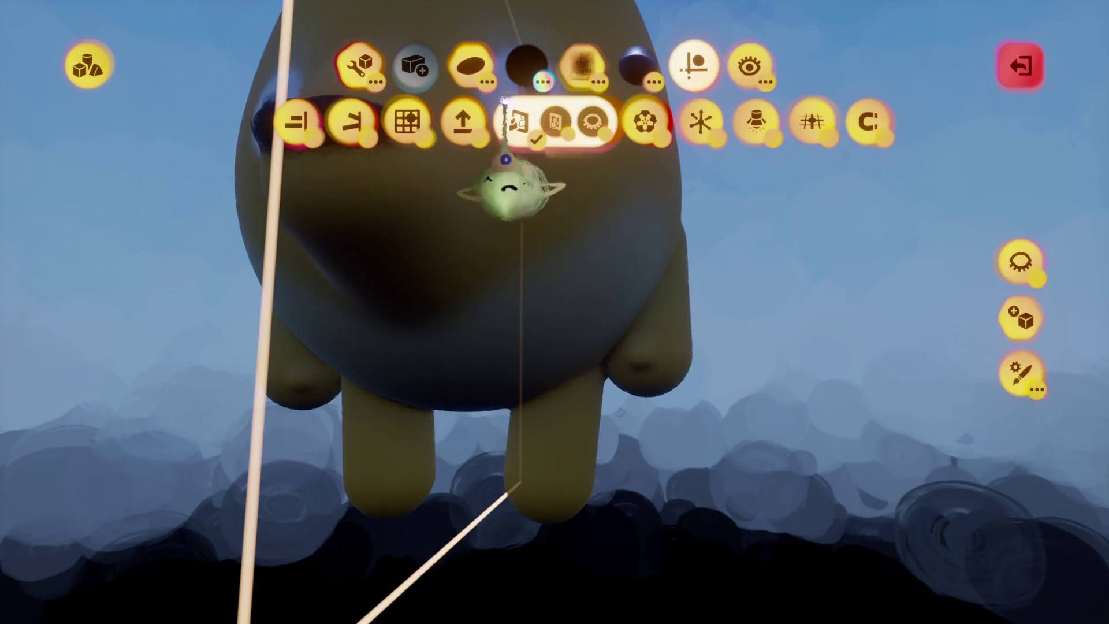
{"action": "key", "text": "Escape"}
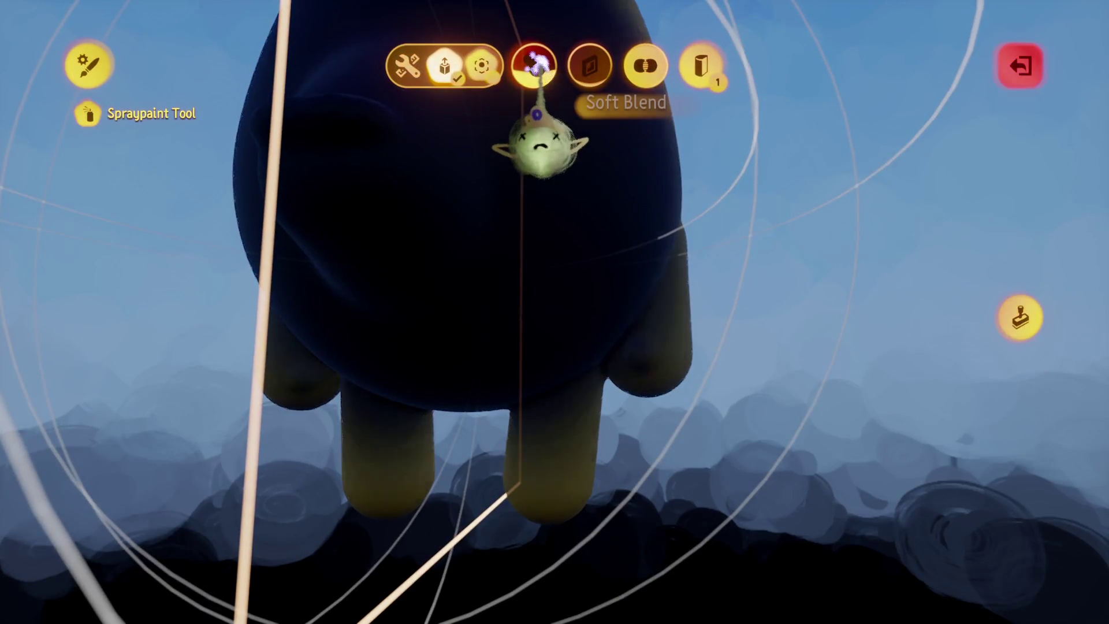
{"action": "key", "text": "Escape"}
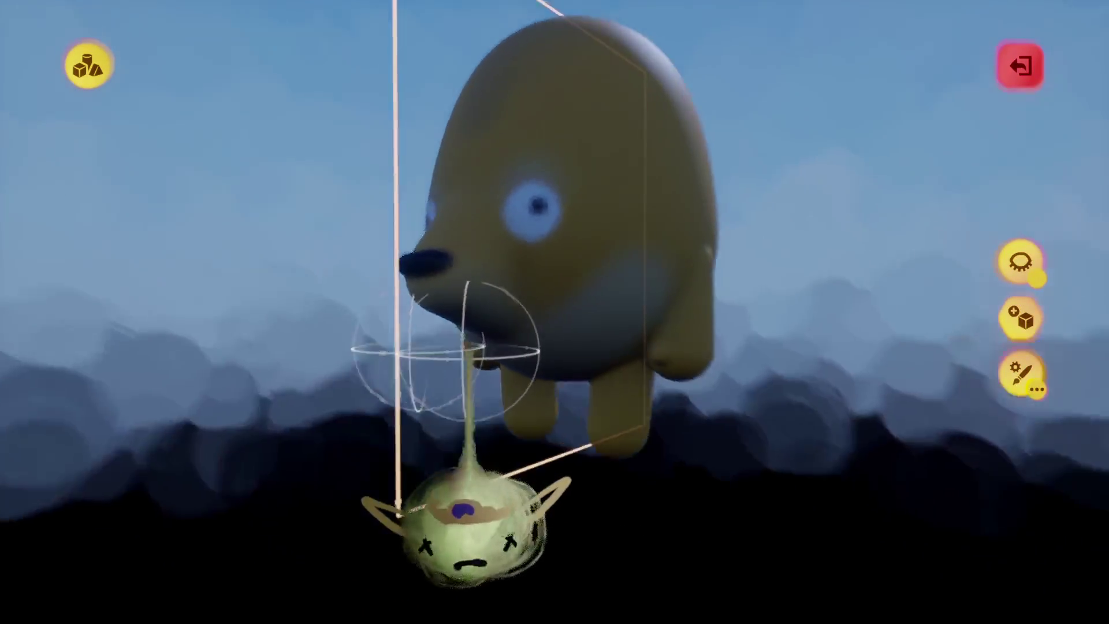
{"action": "key", "text": "Escape"}
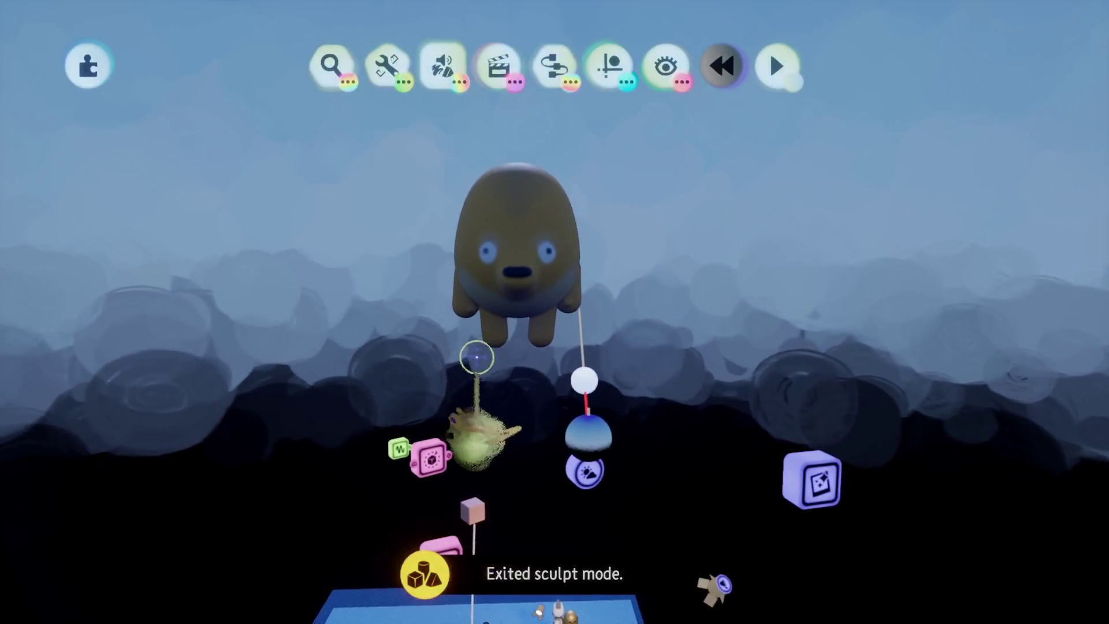
{"action": "left_click", "coordinate": [561, 246]}
{"action": "key", "text": "Return"}
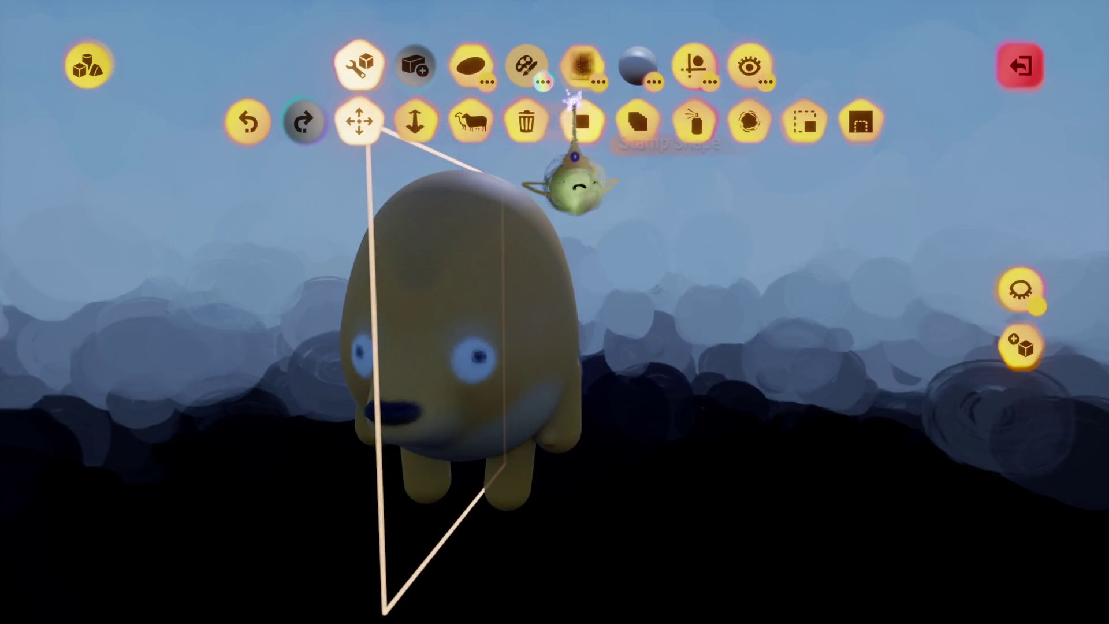
Stamp two coloured cone ears on top of the bear's head.
{"action": "left_click", "coordinate": [453, 136]}
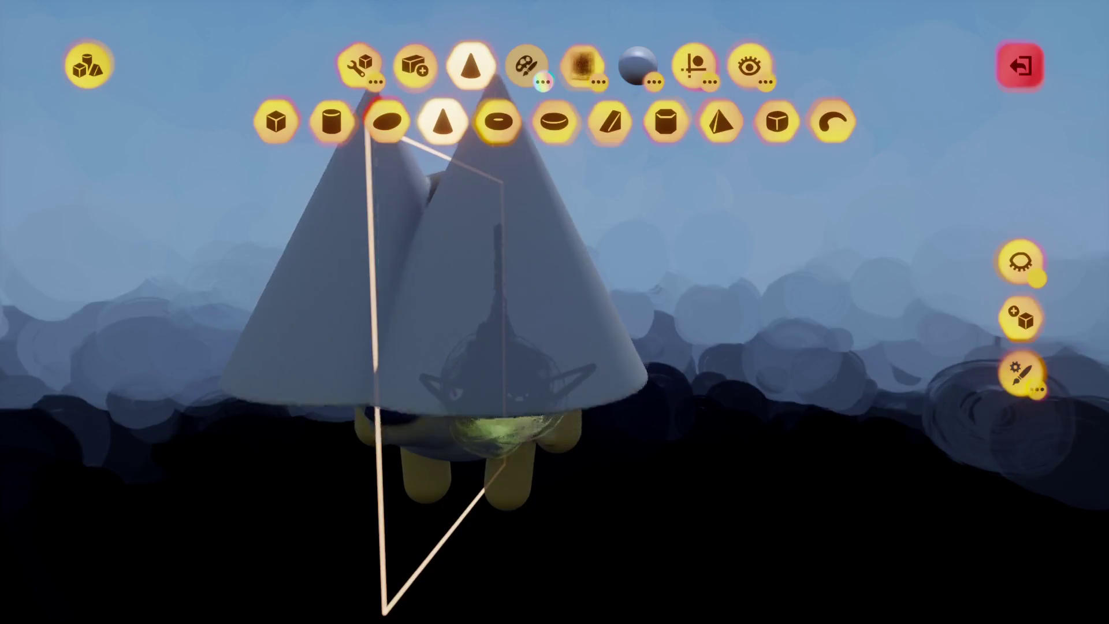
{"action": "key", "text": "c"}
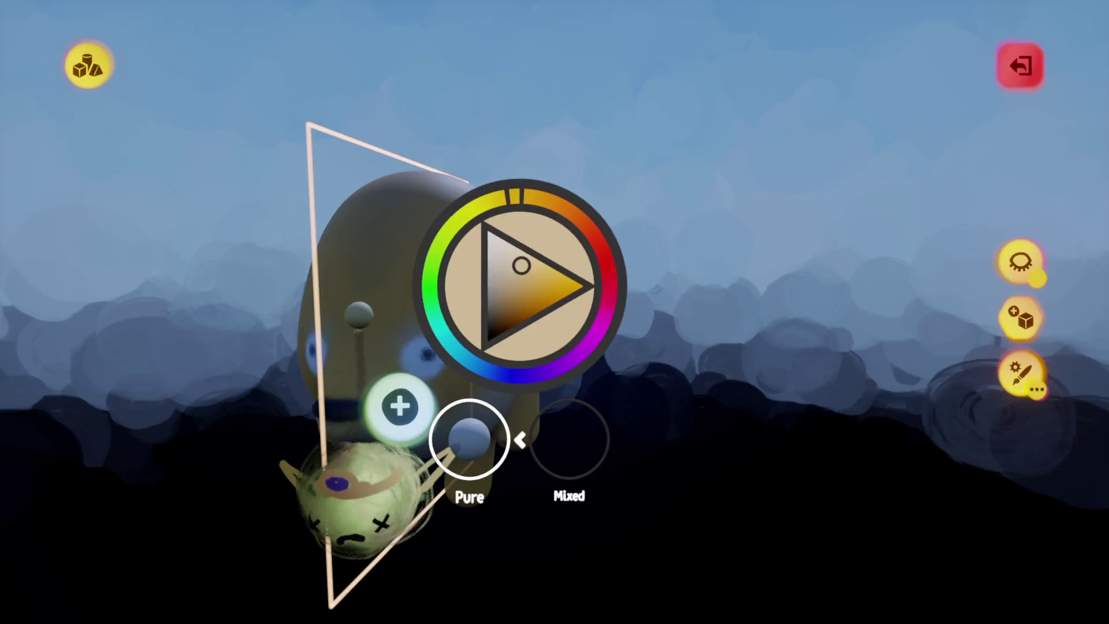
{"action": "key", "text": "Escape"}
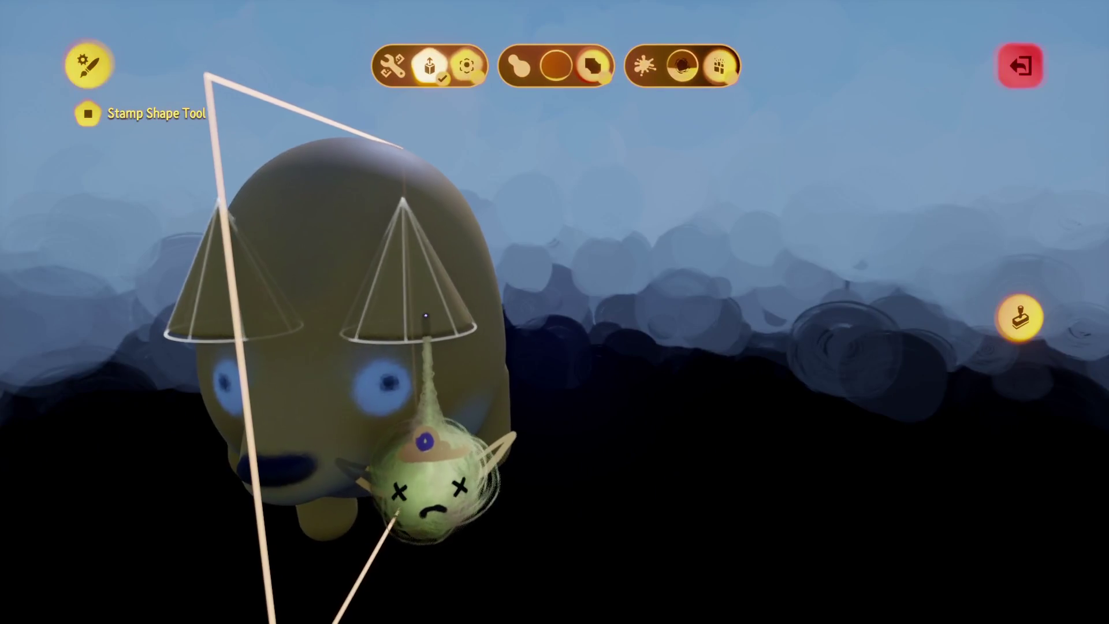
{"action": "key", "text": "Escape"}
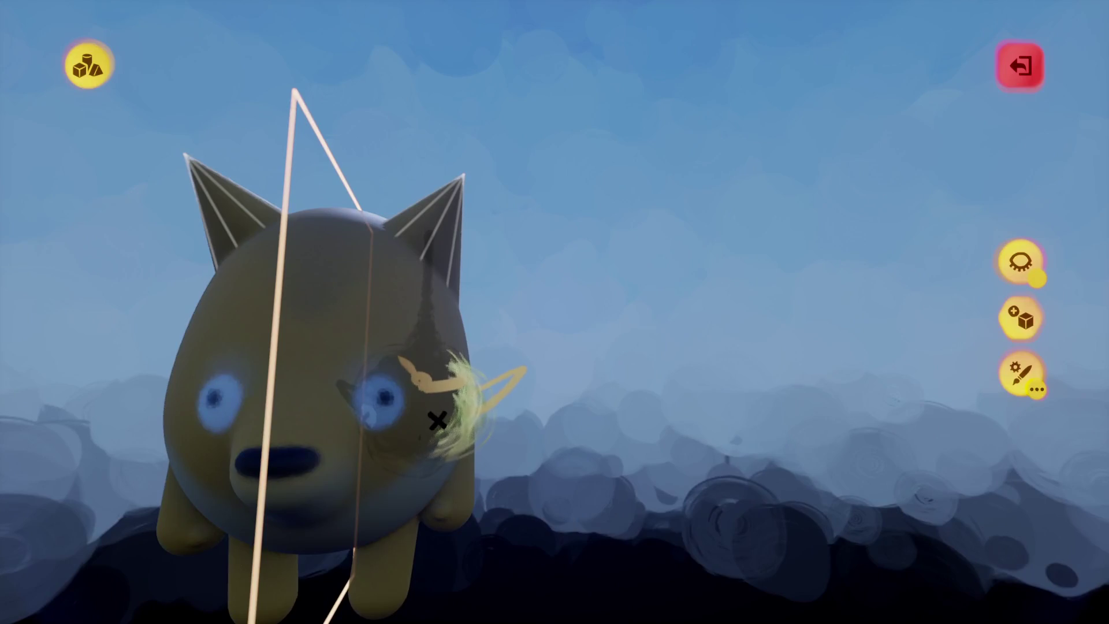
{"action": "key", "text": "Escape"}
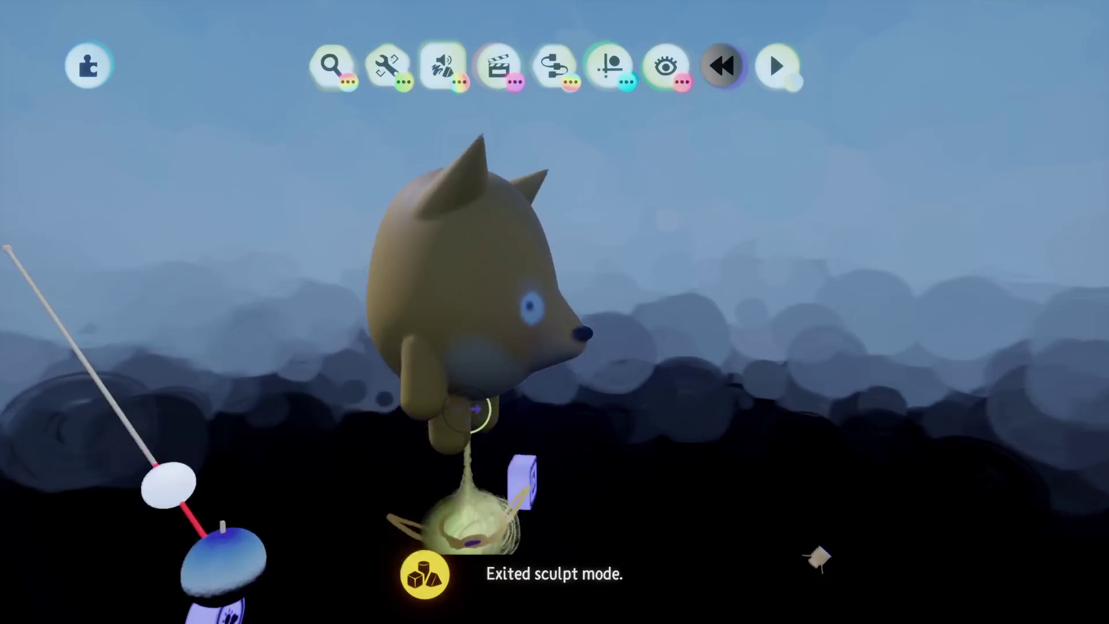
{"action": "left_click", "coordinate": [487, 372]}
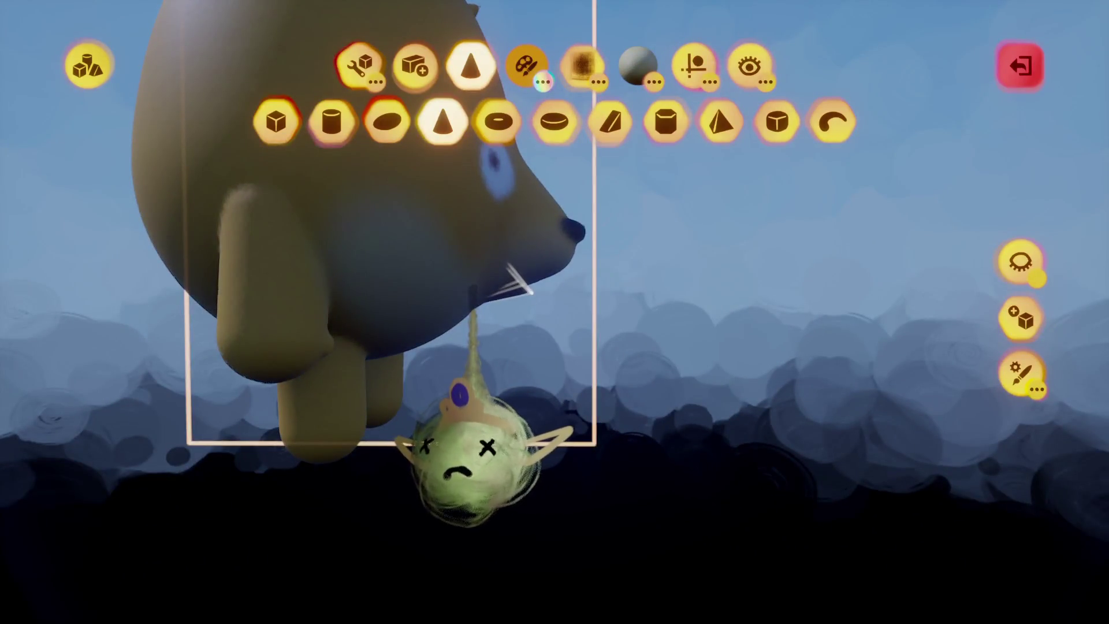
Stamp a cone onto the cat's snout to shape the muzzle.
{"action": "left_click", "coordinate": [443, 121]}
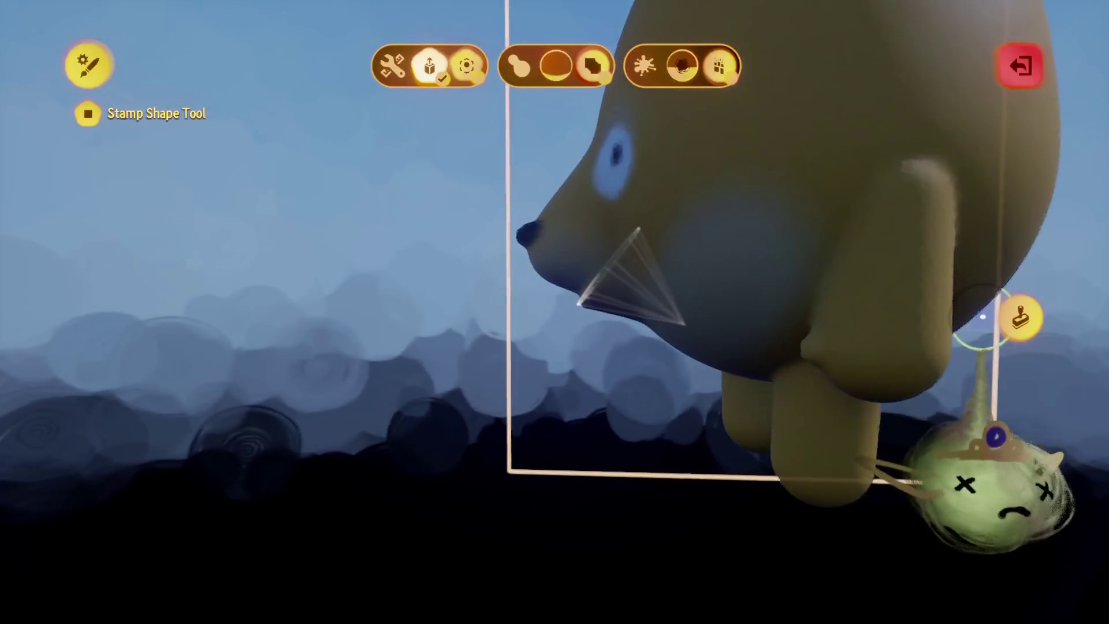
{"action": "key", "text": "Escape"}
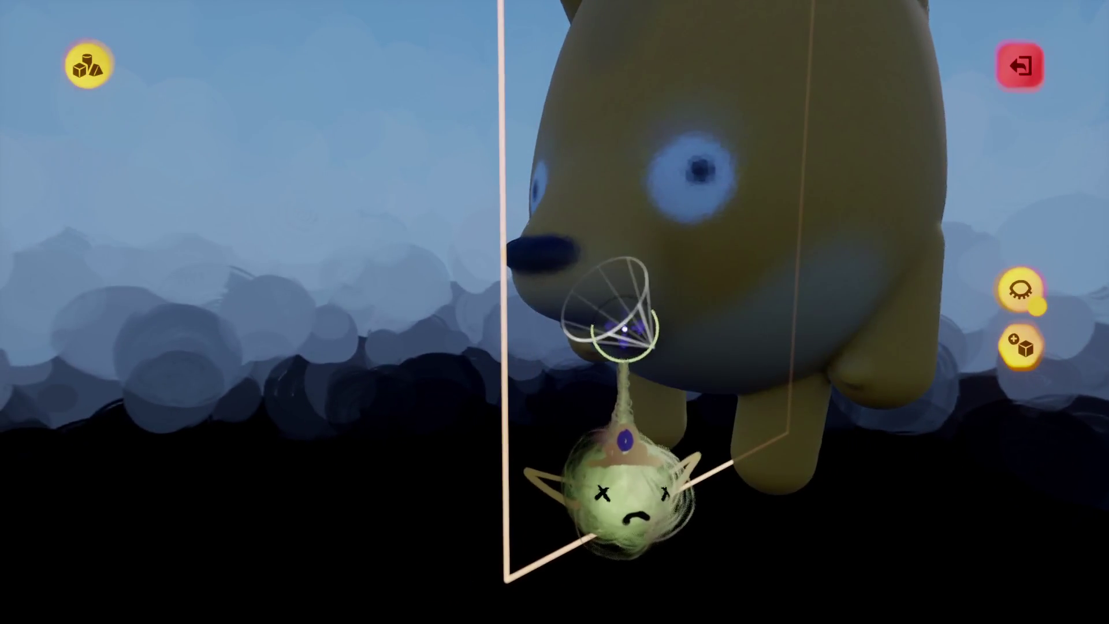
{"action": "key", "text": "Escape"}
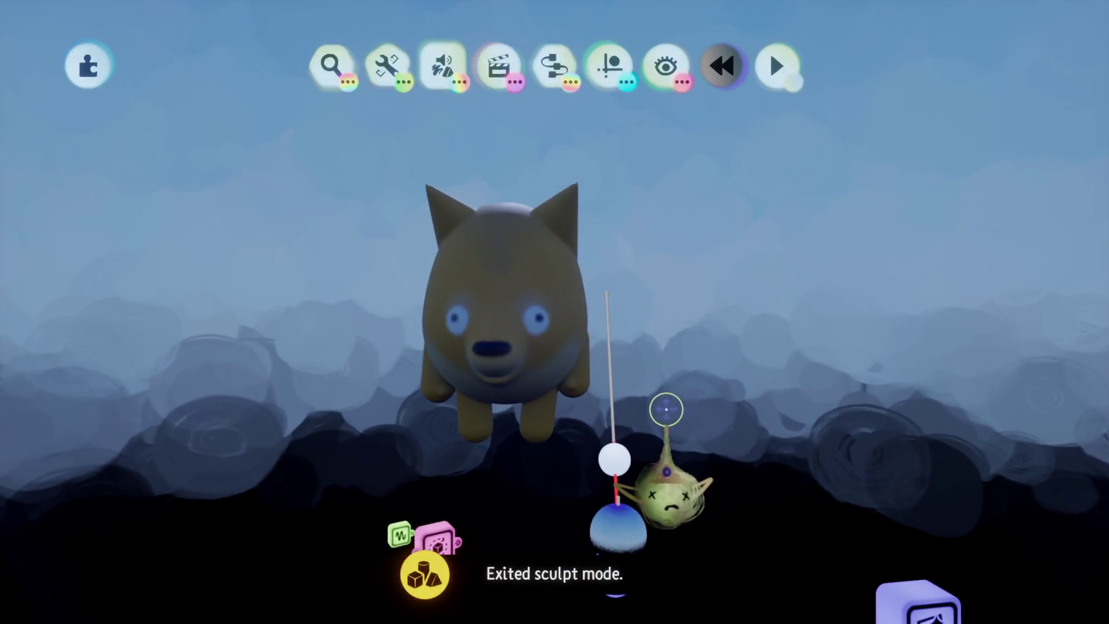
Stamp blended spheres near the ears and turn the view to face the cat.
{"action": "key", "text": "e"}
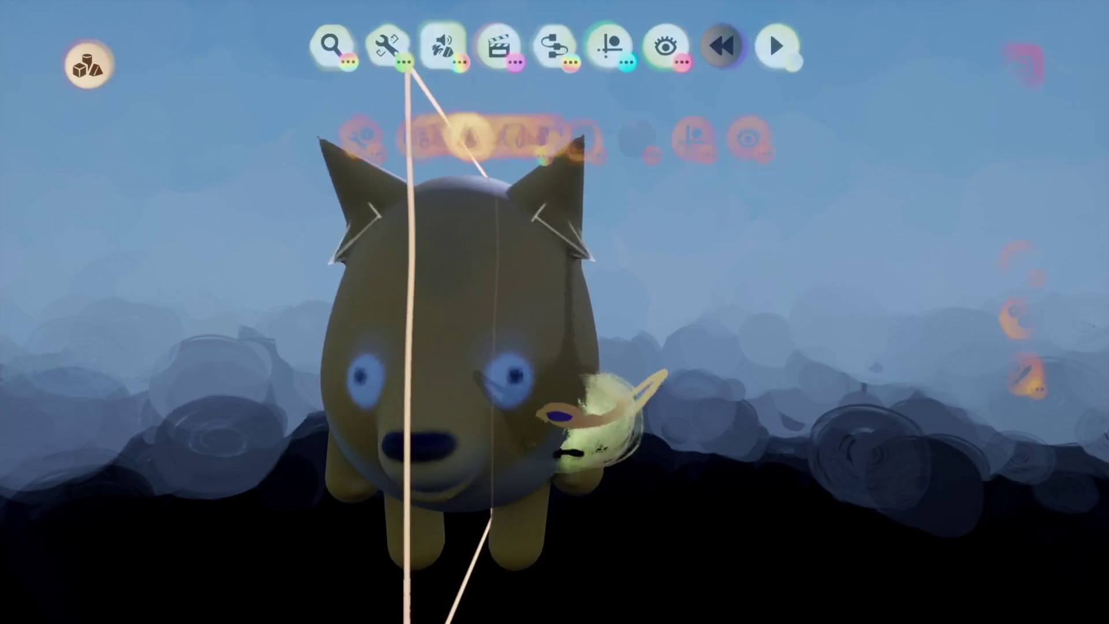
{"action": "key", "text": "Tab"}
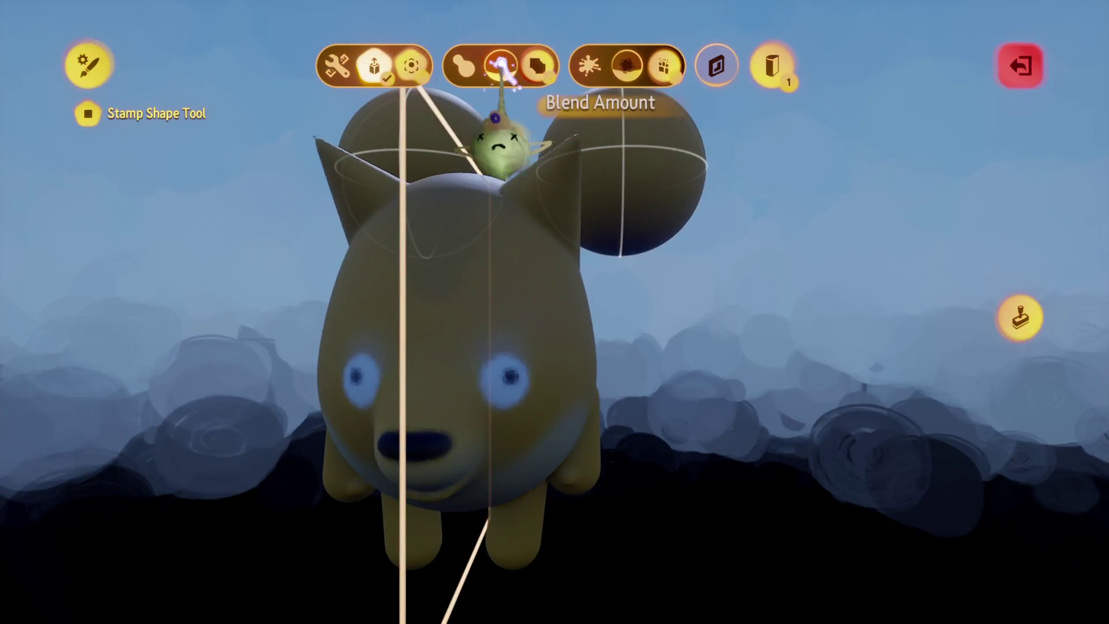
{"action": "key", "text": "Escape"}
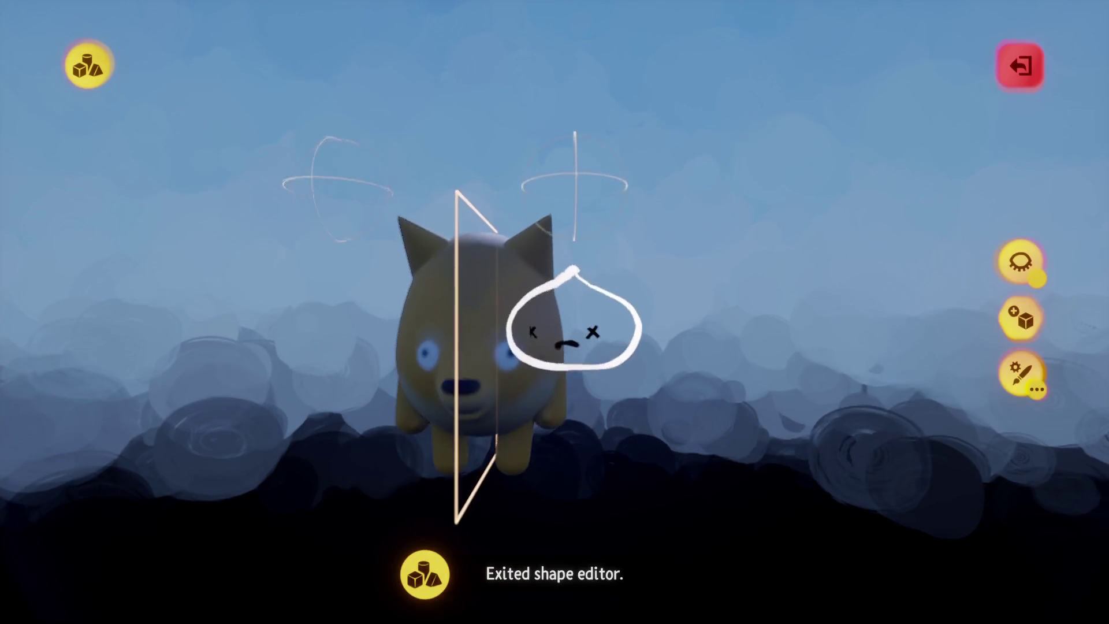
{"action": "key", "text": "Escape"}
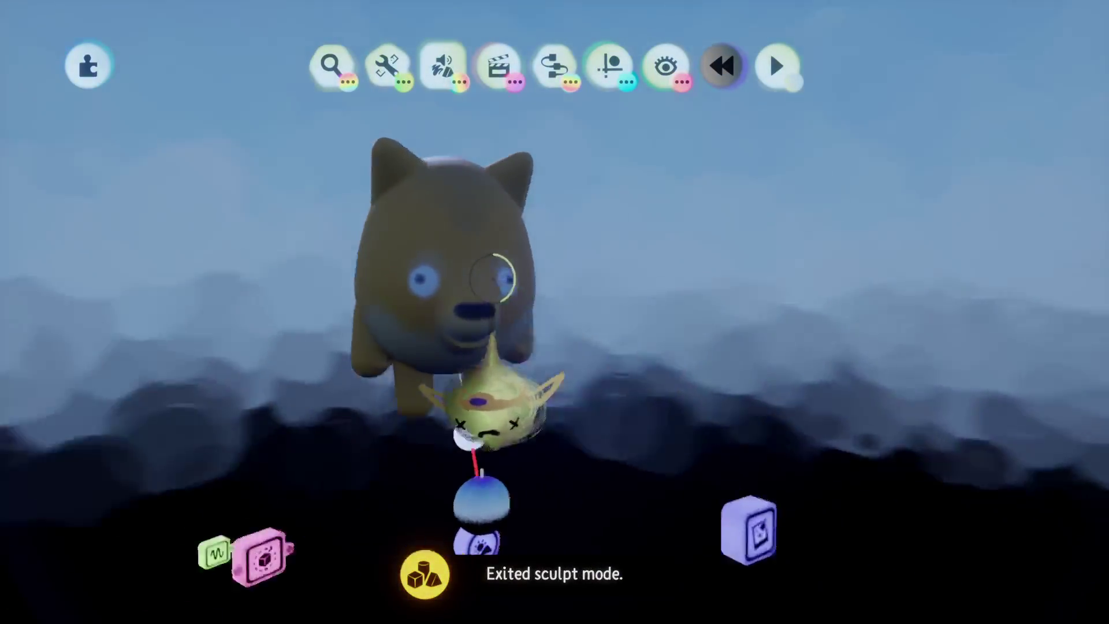
{"action": "key", "text": "e"}
{"action": "mouse_move", "coordinate": [488, 428]}
{"action": "left_mouse_down"}
{"action": "mouse_move", "coordinate": [495, 458]}
{"action": "mouse_move", "coordinate": [531, 462]}
{"action": "mouse_move", "coordinate": [532, 433]}
{"action": "left_mouse_up"}
{"action": "key", "text": "Escape"}
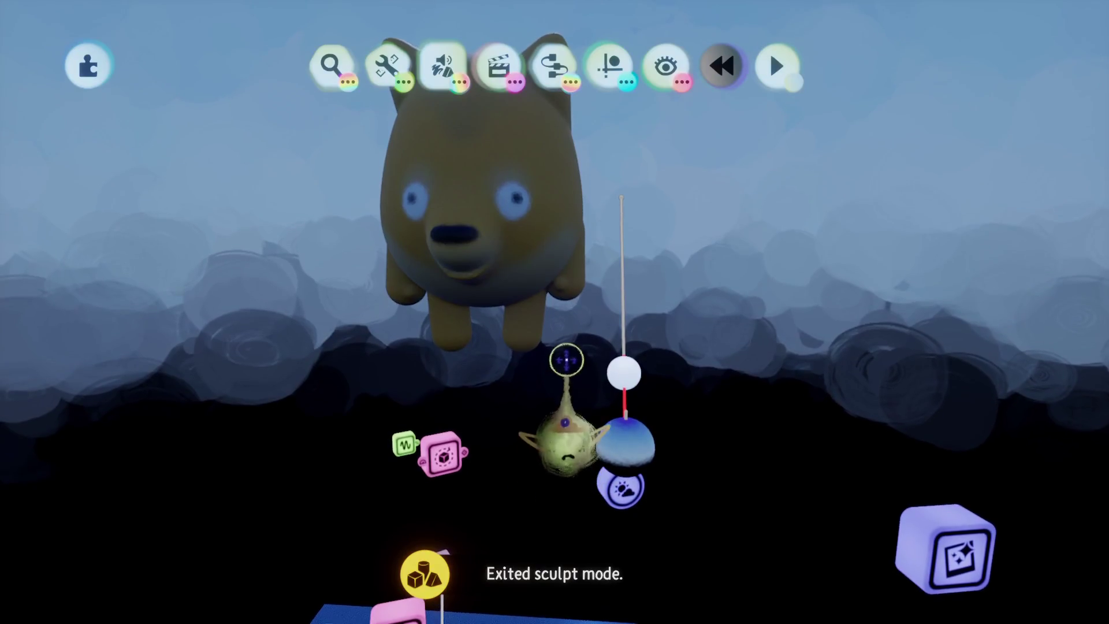
{"action": "left_click", "coordinate": [566, 331]}
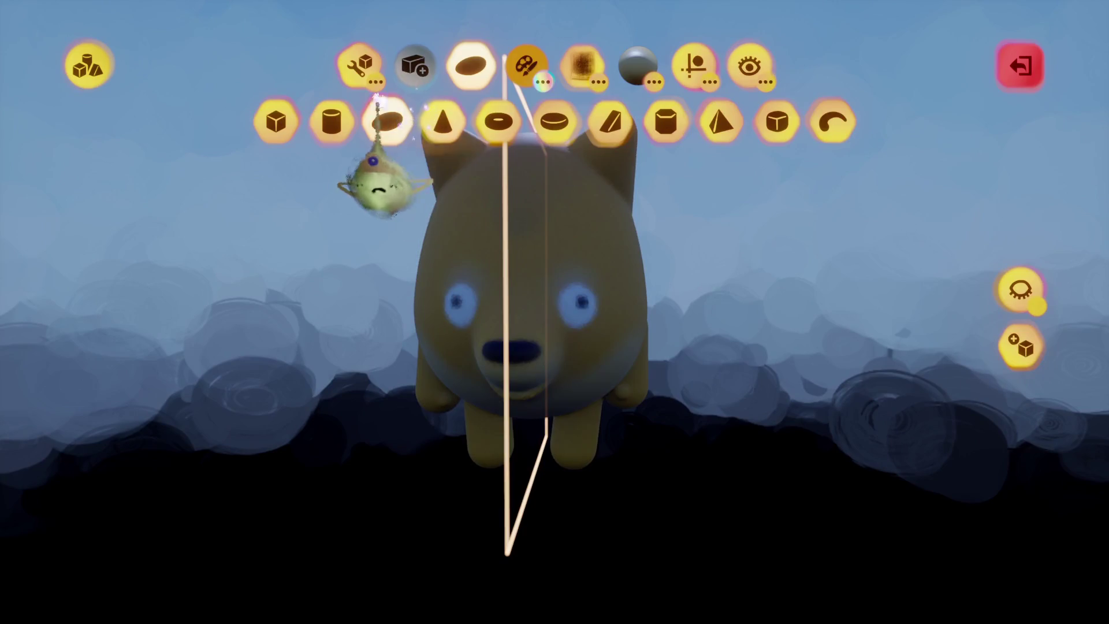
Stamp small dark spheres into each blue eye as pupils.
{"action": "left_click", "coordinate": [526, 64]}
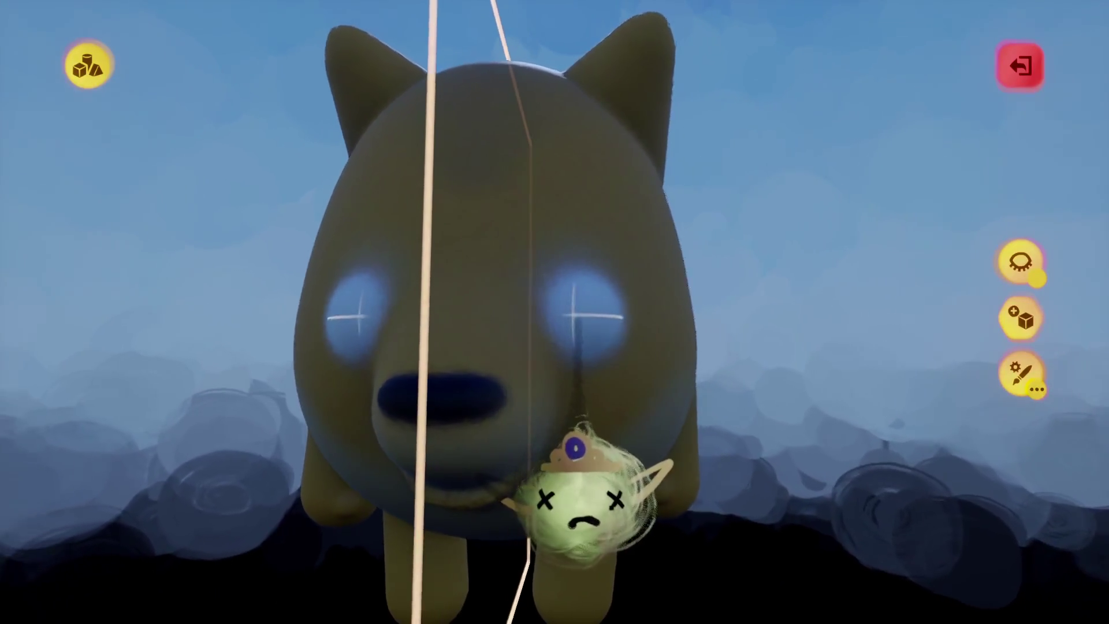
{"action": "key", "text": "Escape"}
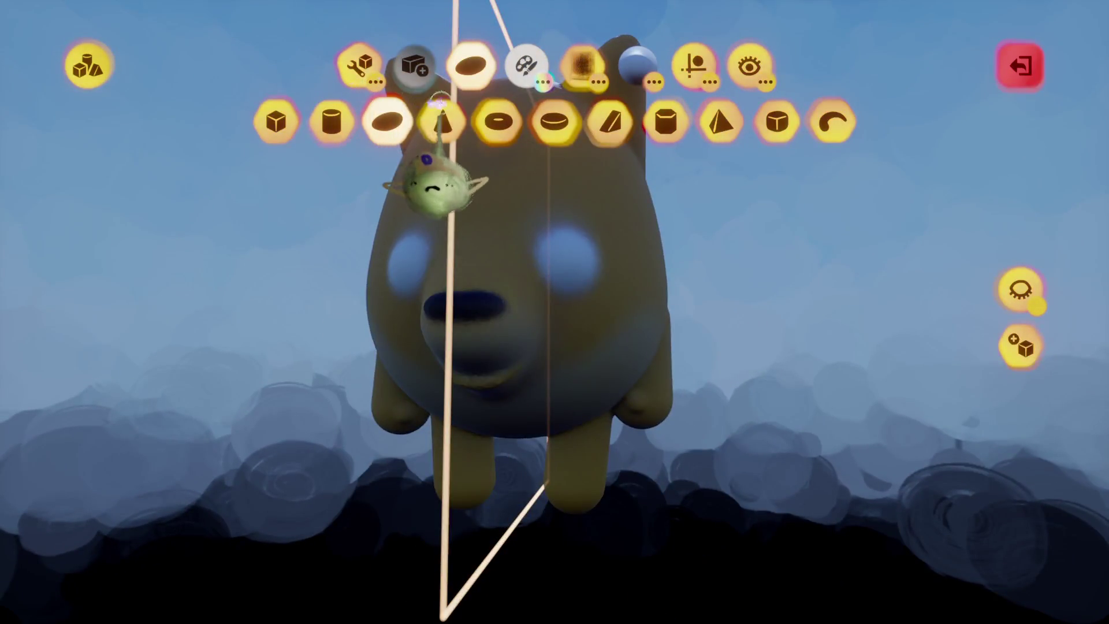
{"action": "left_click", "coordinate": [358, 64]}
{"action": "left_click", "coordinate": [696, 66]}
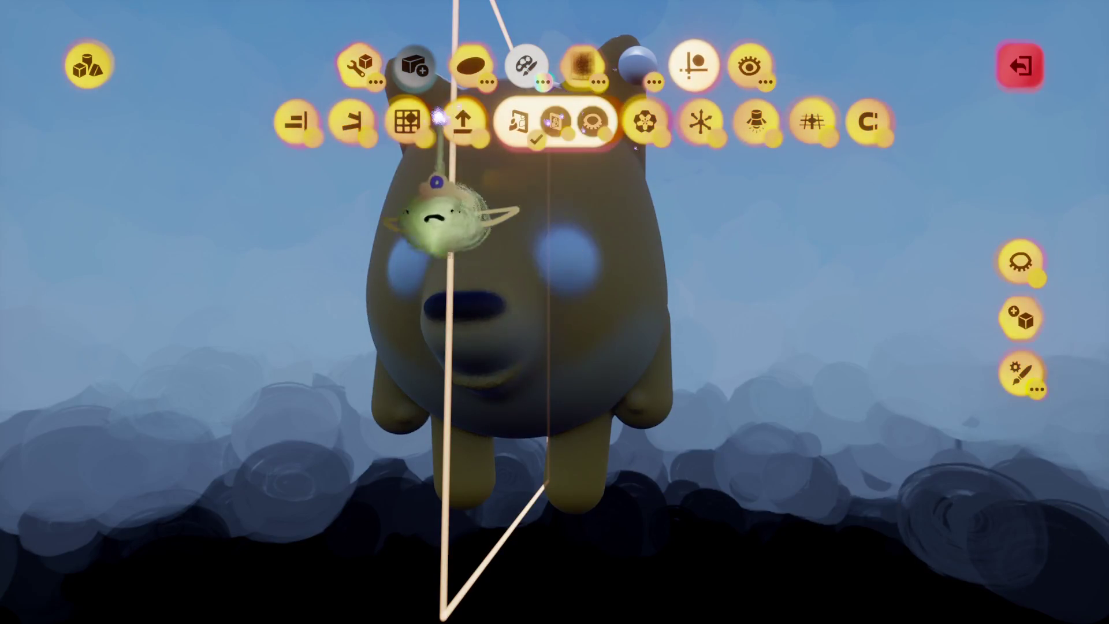
{"action": "key", "text": "Escape"}
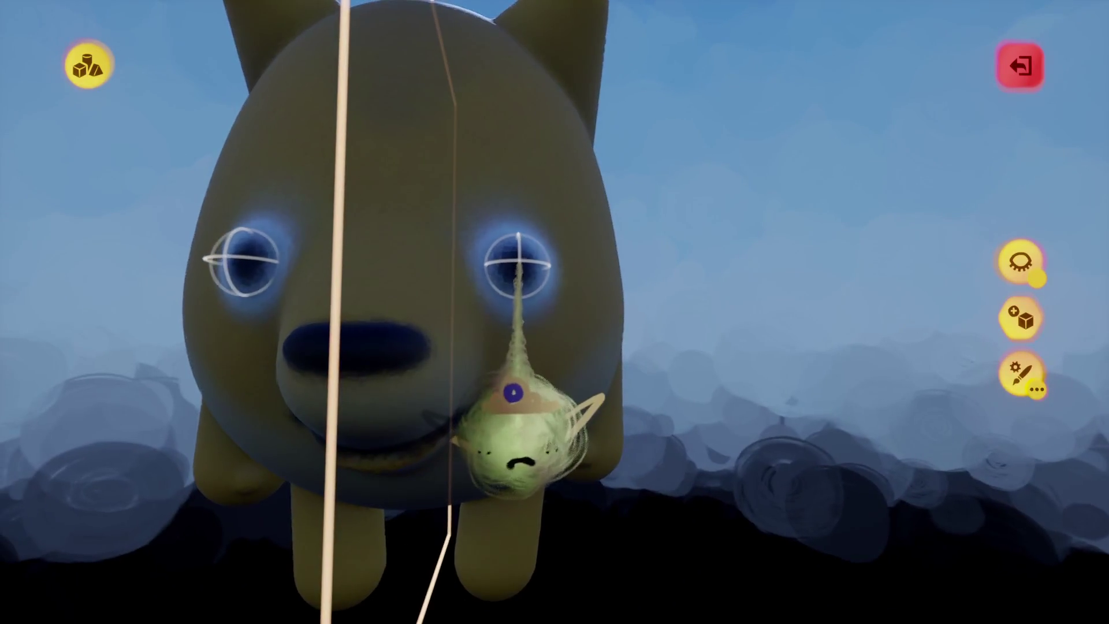
{"action": "key", "text": "Escape"}
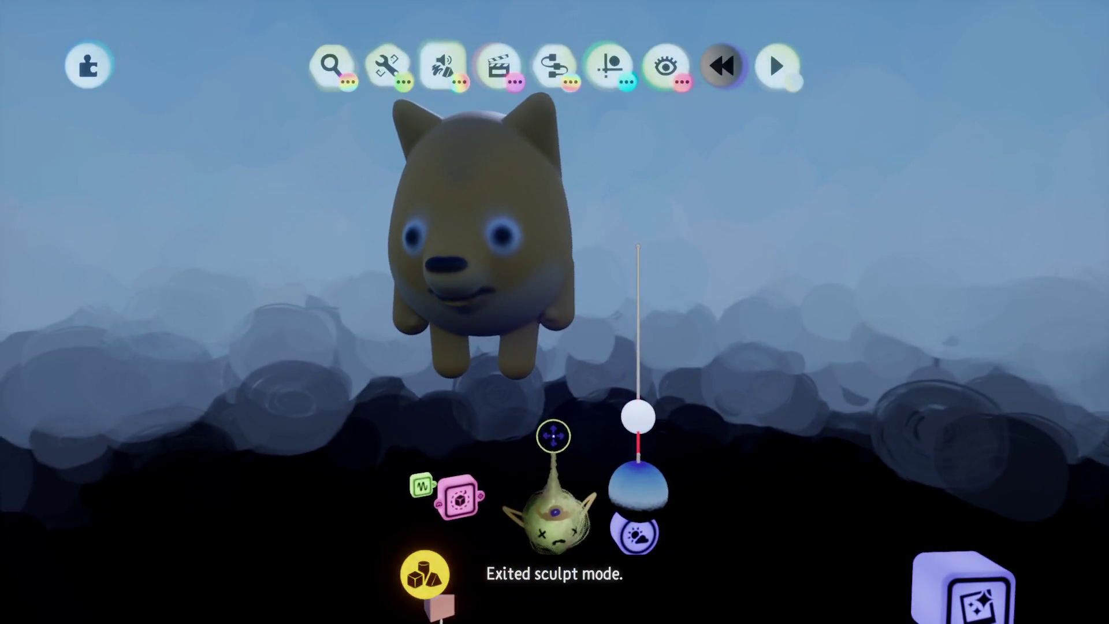
Stamp a small dark shape on the cat's muzzle to refine its nose and mouth.
{"action": "left_click", "coordinate": [523, 379]}
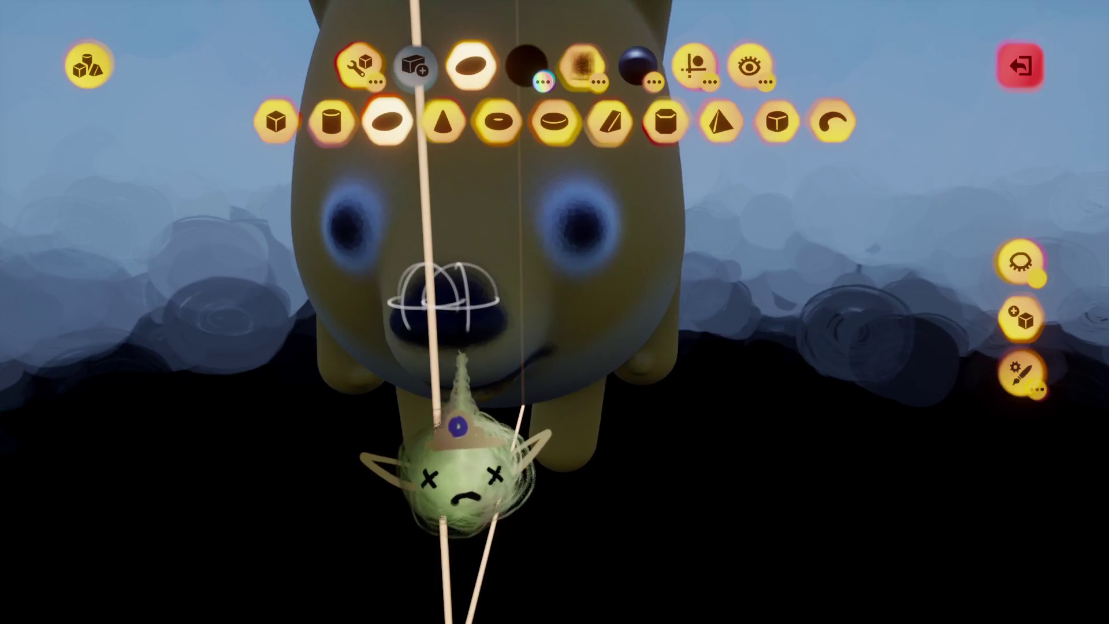
{"action": "key", "text": "Escape"}
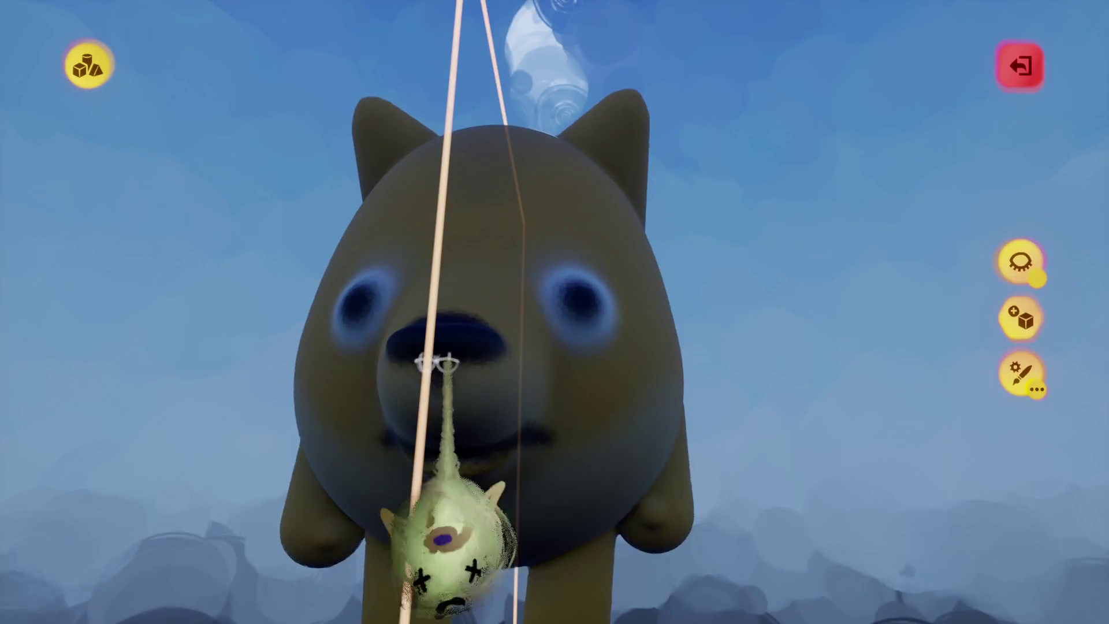
{"action": "key", "text": "Escape"}
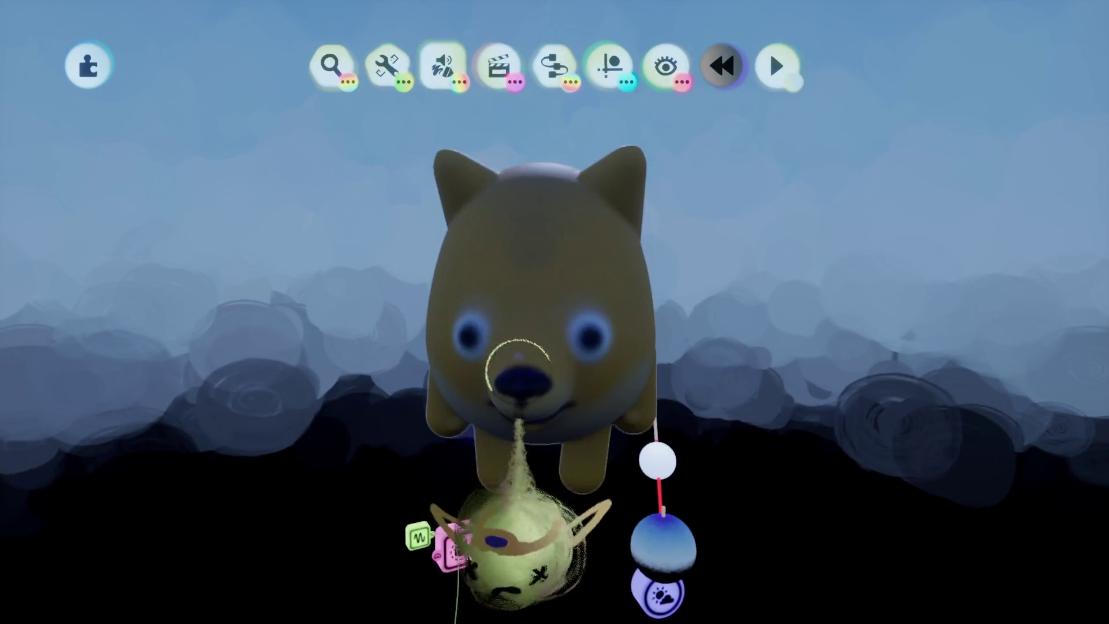
{"action": "left_click", "coordinate": [425, 575]}
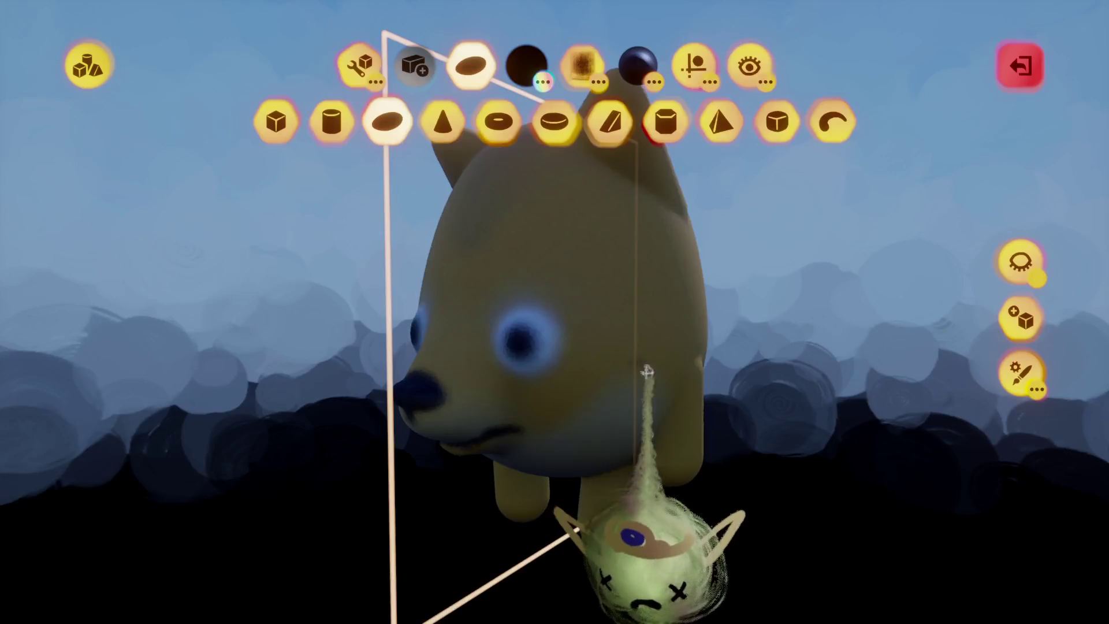
Add soft pale patches around the cat's eyes and return to the full scene.
{"action": "left_click", "coordinate": [527, 65]}
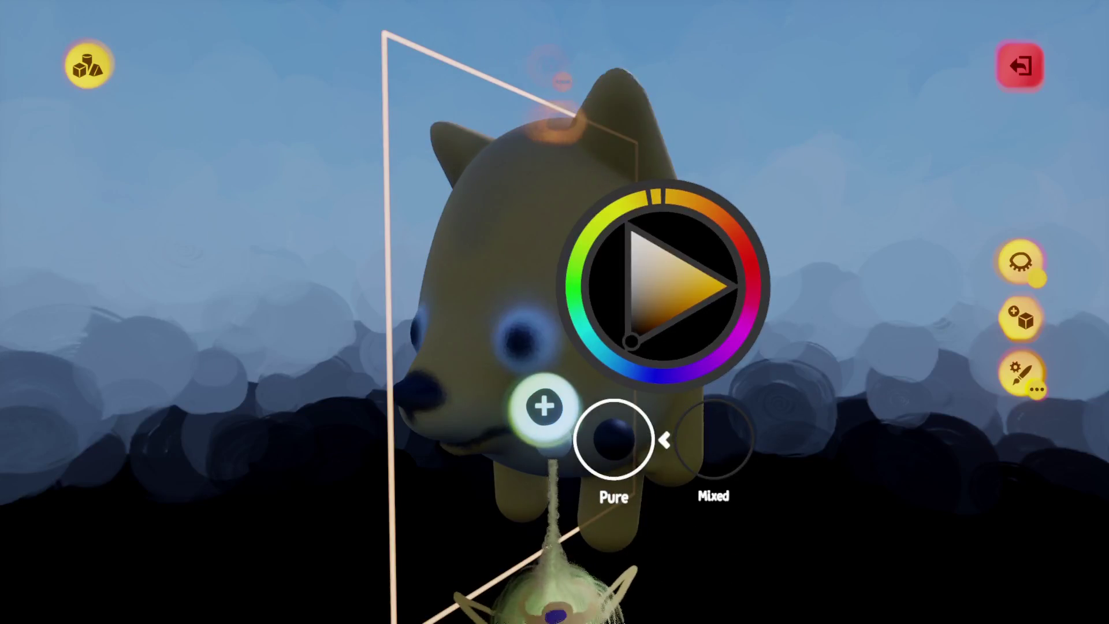
{"action": "key", "text": "Escape"}
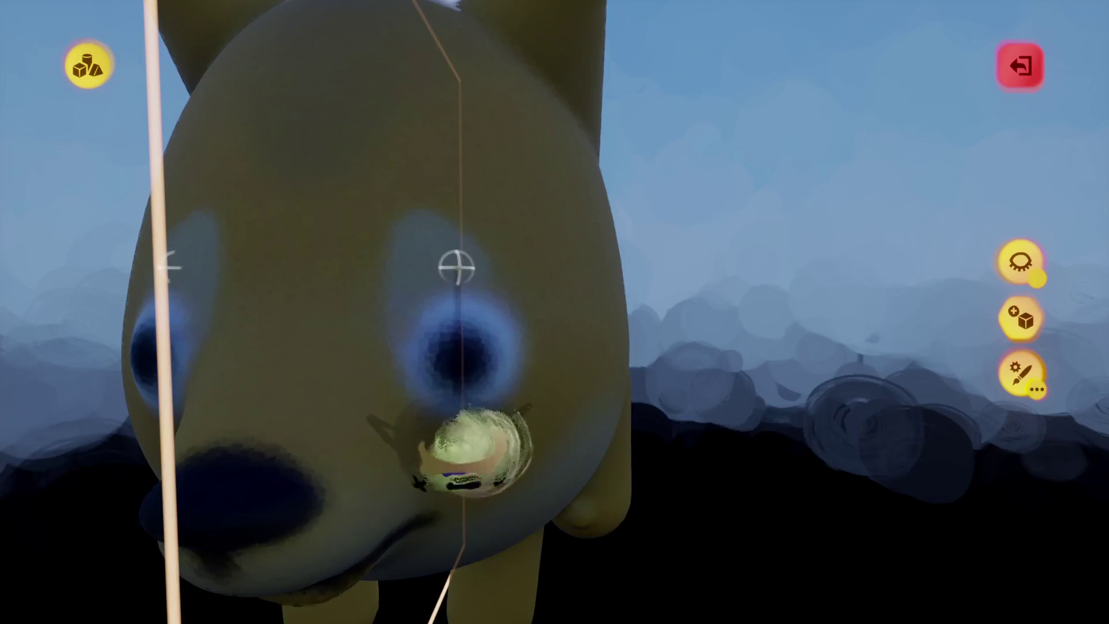
{"action": "key", "text": "Escape"}
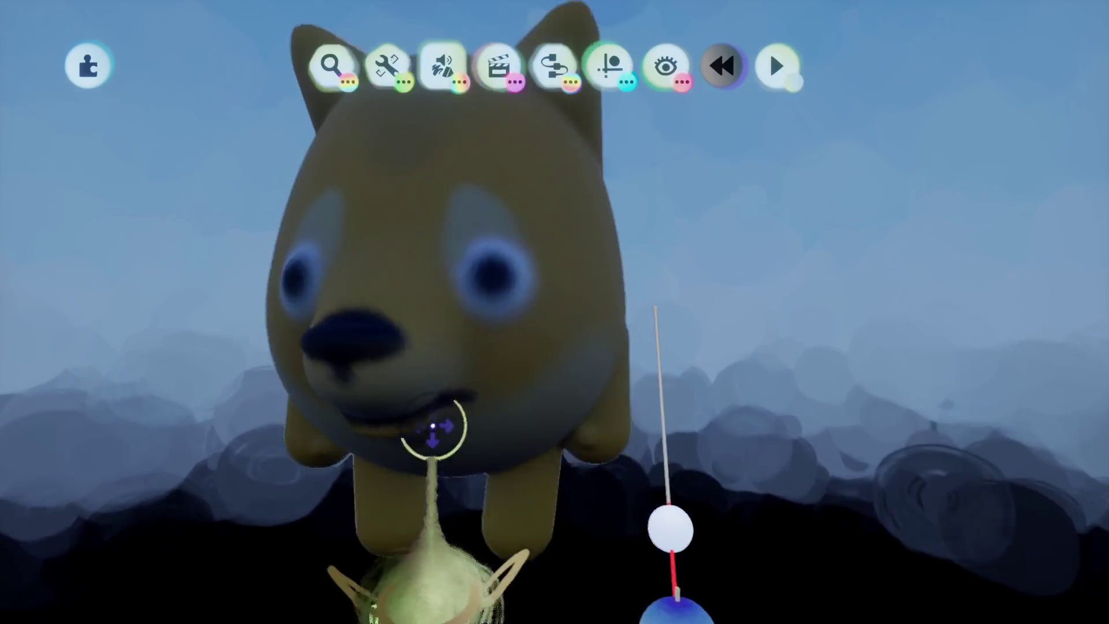
{"action": "left_click", "coordinate": [426, 434]}
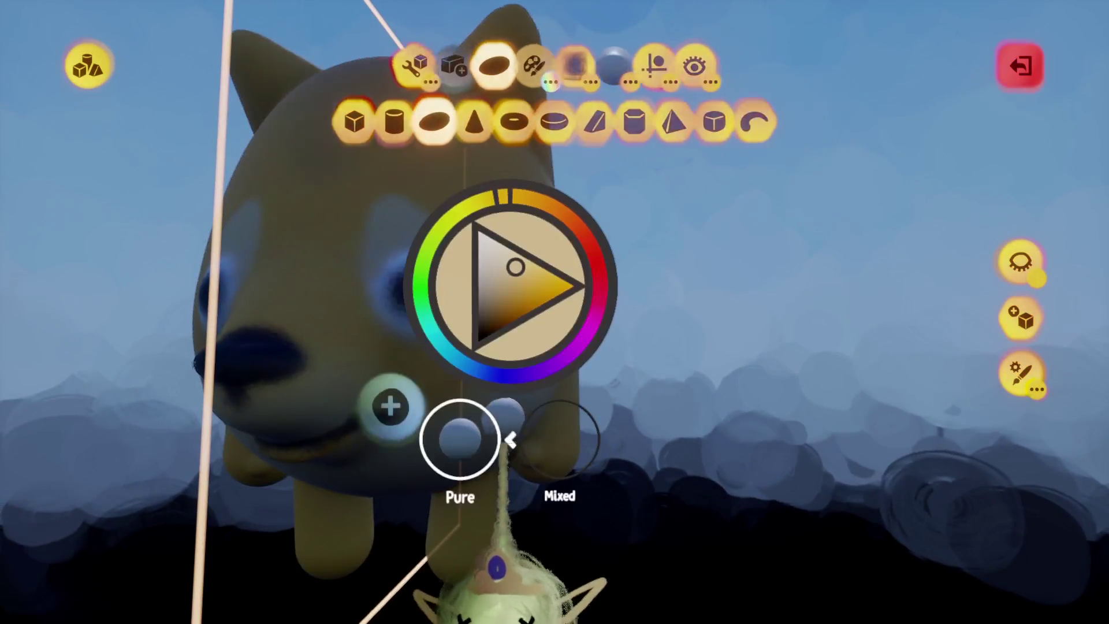
{"action": "key", "text": "Escape"}
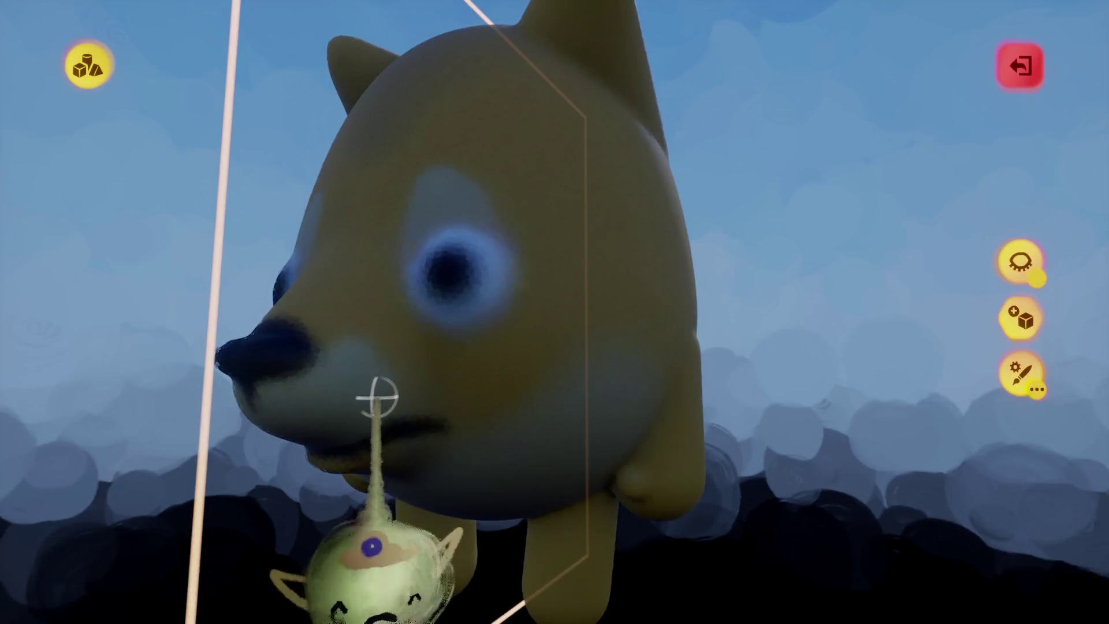
{"action": "key", "text": "Escape"}
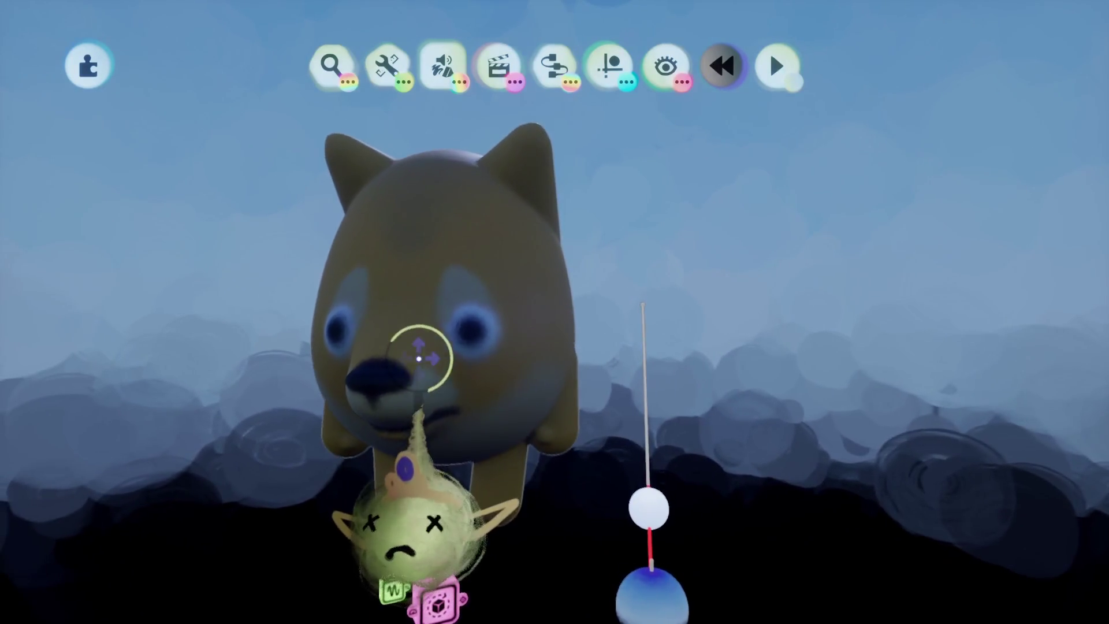
{"action": "double_click", "coordinate": [419, 358]}
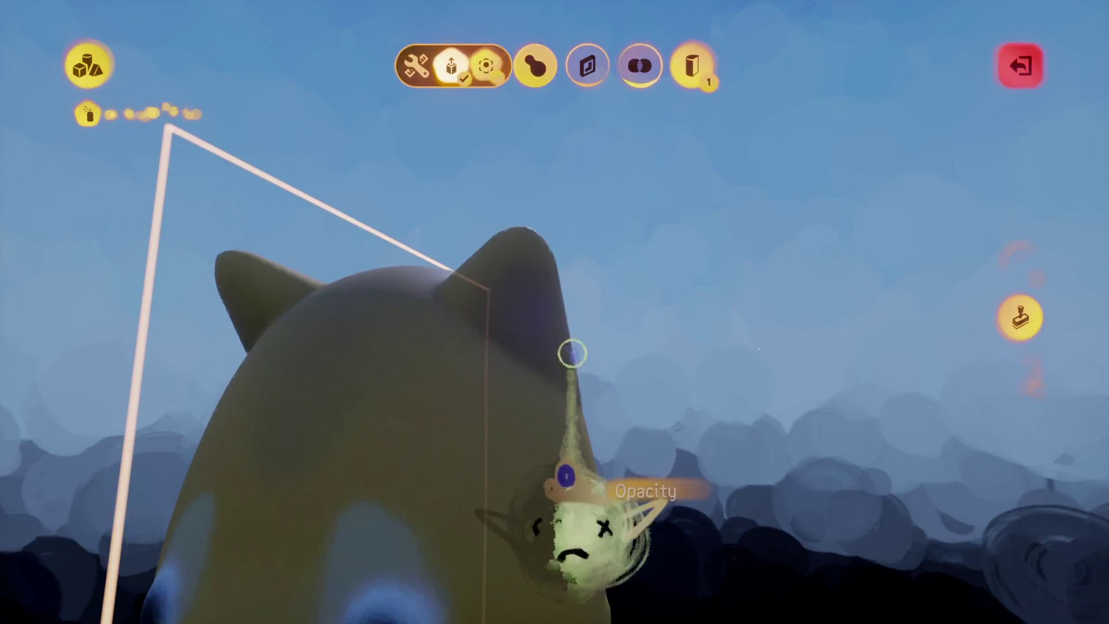
{"action": "key", "text": "Escape"}
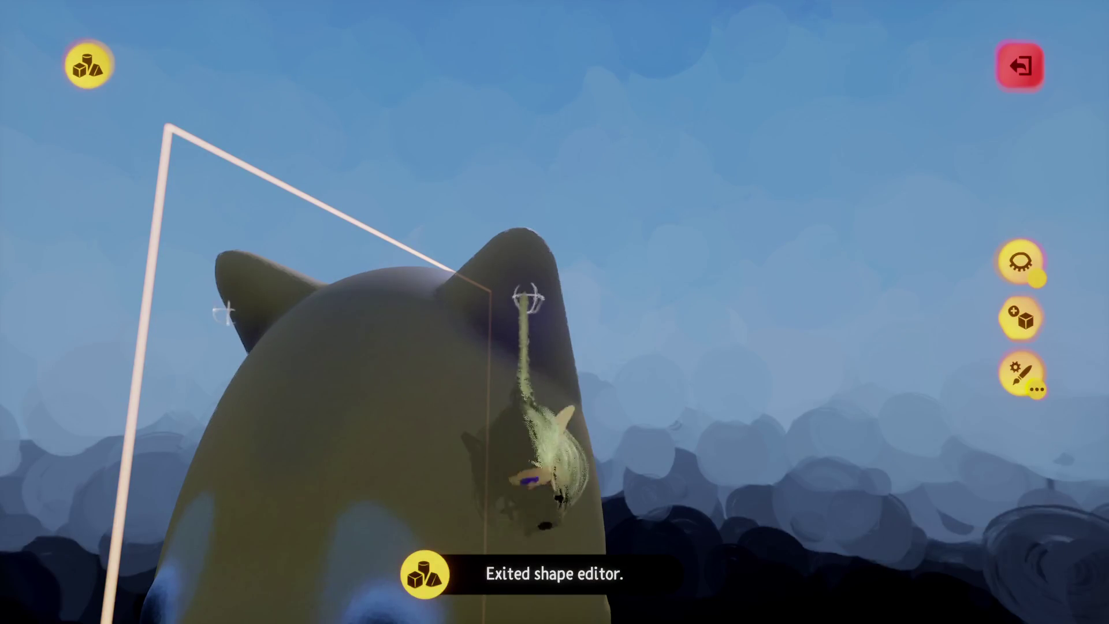
{"action": "key", "text": "Escape"}
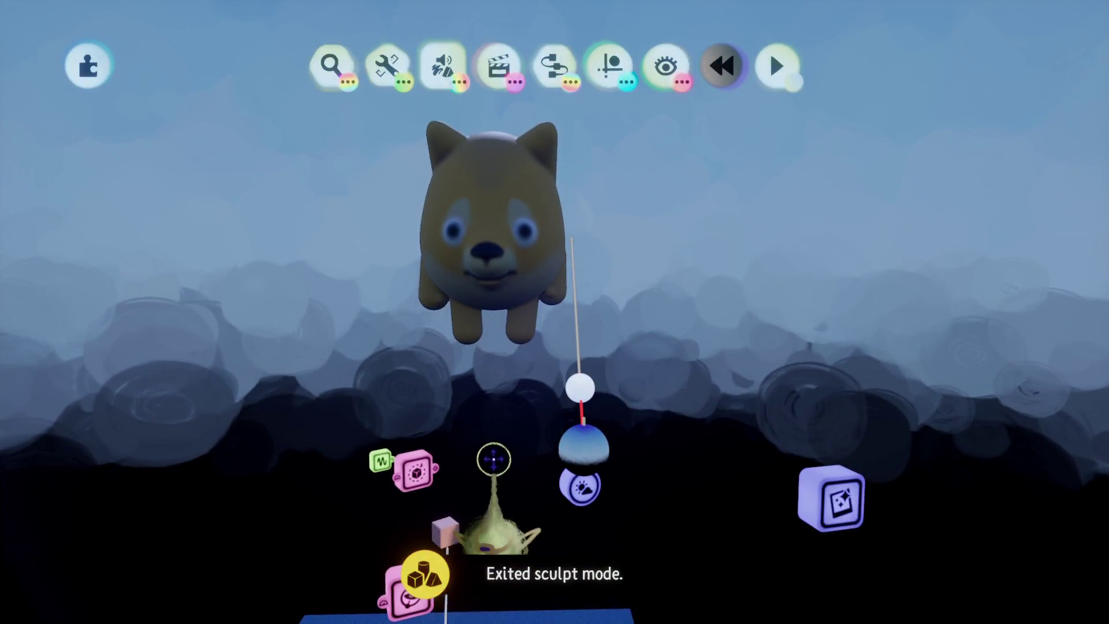
{"action": "left_click_drag", "start_coordinate": [494, 460], "coordinate": [495, 279]}
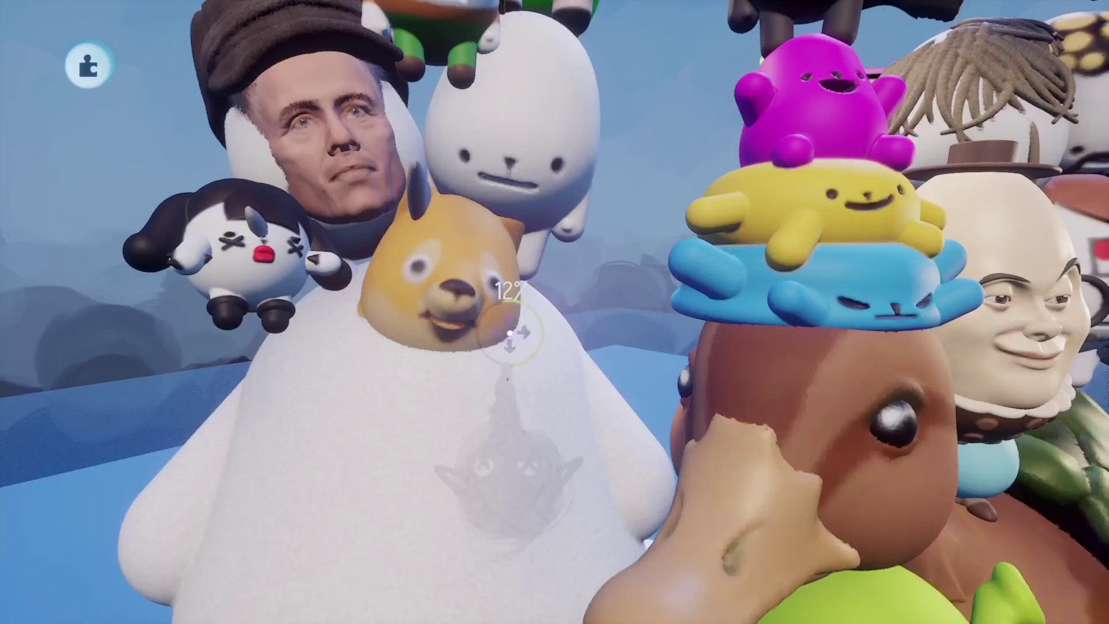
Move the dog onto the white bear's body and pause to the in-game menu.
{"action": "left_click_drag", "start_coordinate": [510, 333], "coordinate": [493, 303]}
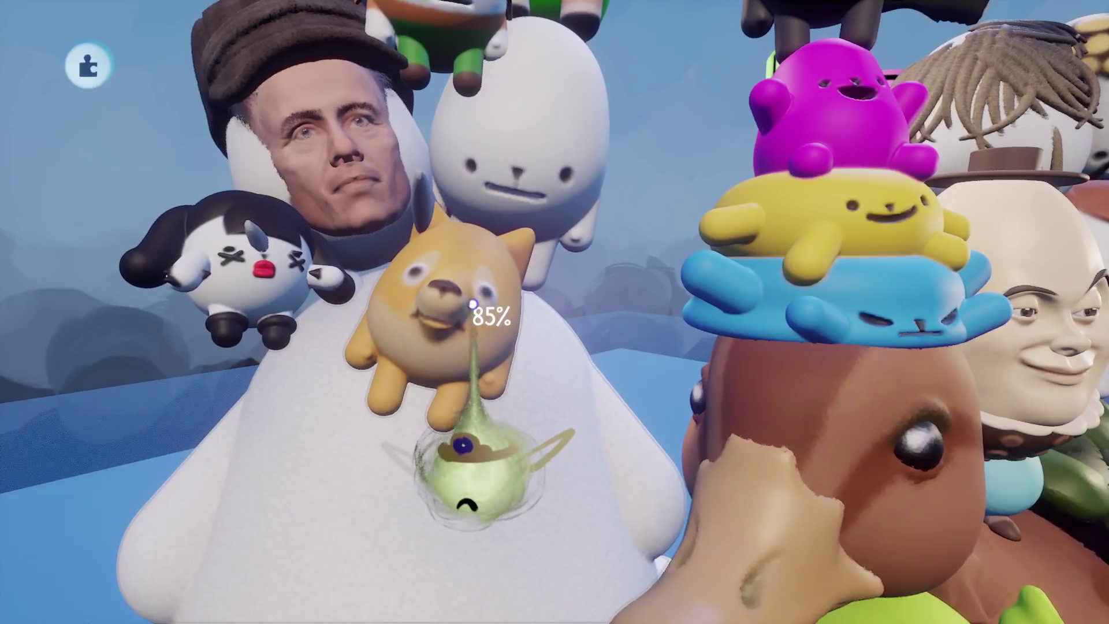
{"action": "mouse_move", "coordinate": [472, 304]}
{"action": "left_mouse_down"}
{"action": "mouse_move", "coordinate": [500, 301]}
{"action": "mouse_move", "coordinate": [495, 290]}
{"action": "left_mouse_up"}
{"action": "key", "text": "Escape"}
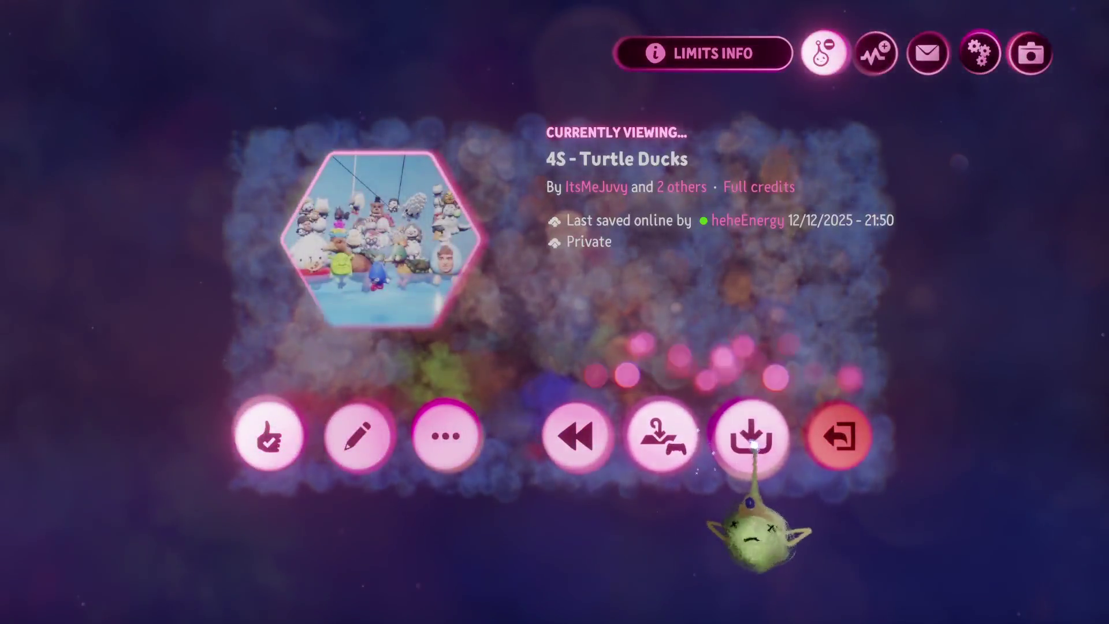
Save '4S - Turtle Ducks' online as a PRIVATE version and resume editing.
{"action": "left_click", "coordinate": [749, 462]}
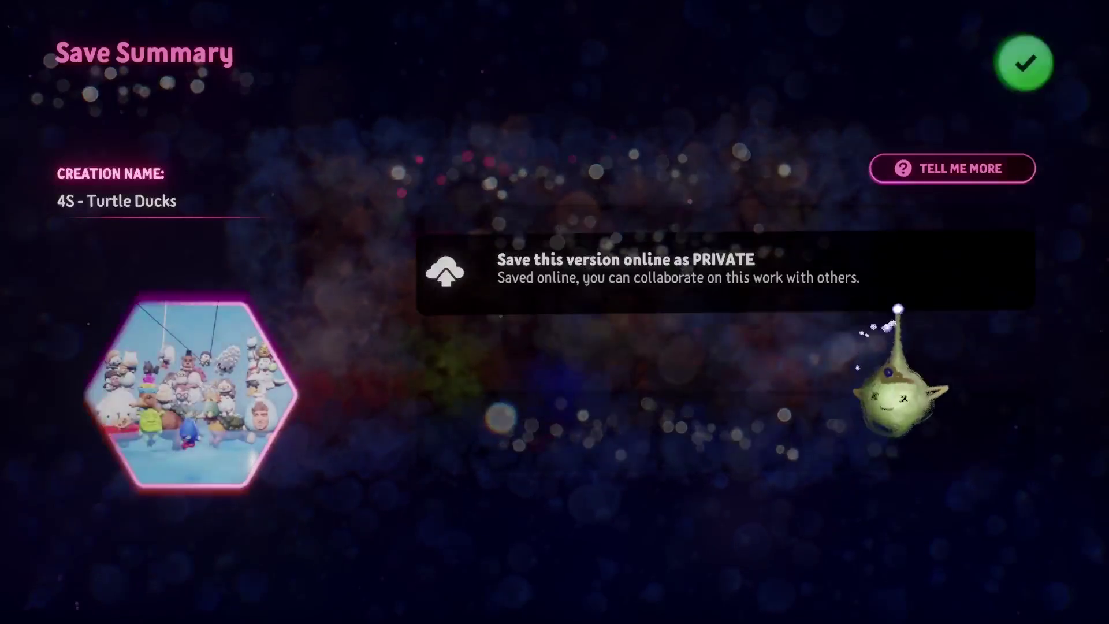
{"action": "left_click", "coordinate": [1008, 78]}
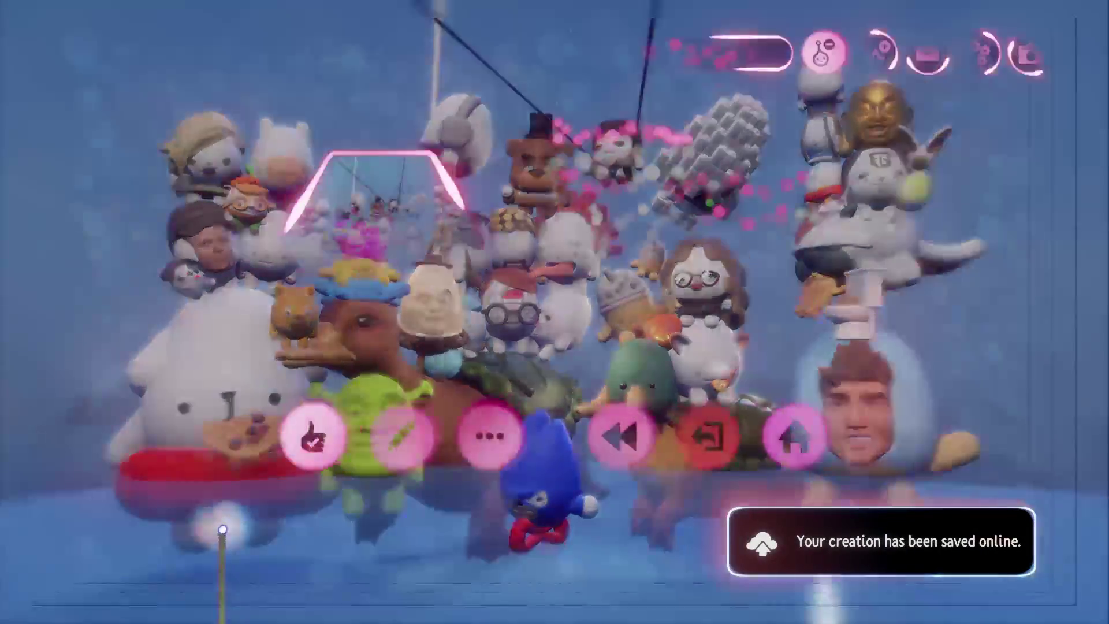
{"action": "left_click", "coordinate": [403, 436]}
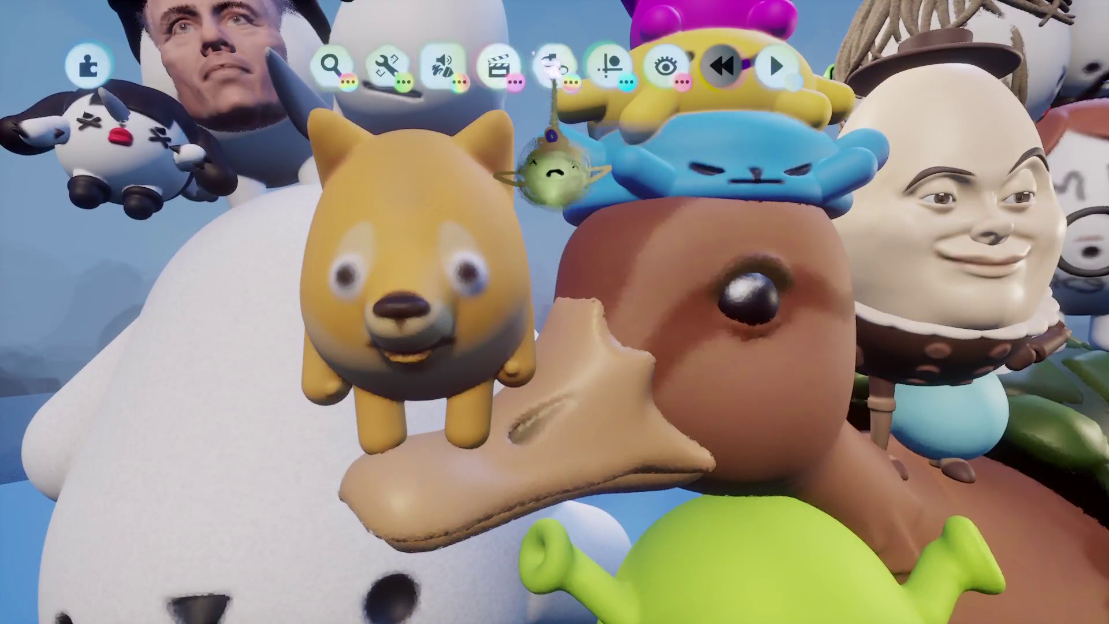
Place a Text Displayer gadget and enter the text 'UH?'.
{"action": "left_click", "coordinate": [552, 68]}
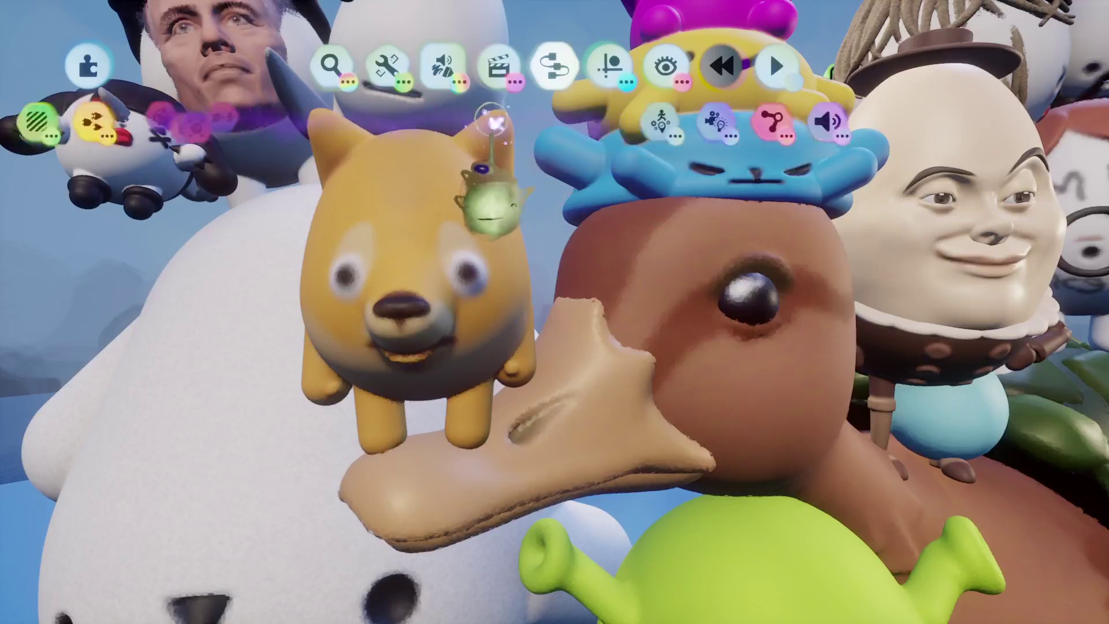
{"action": "key", "text": "Escape"}
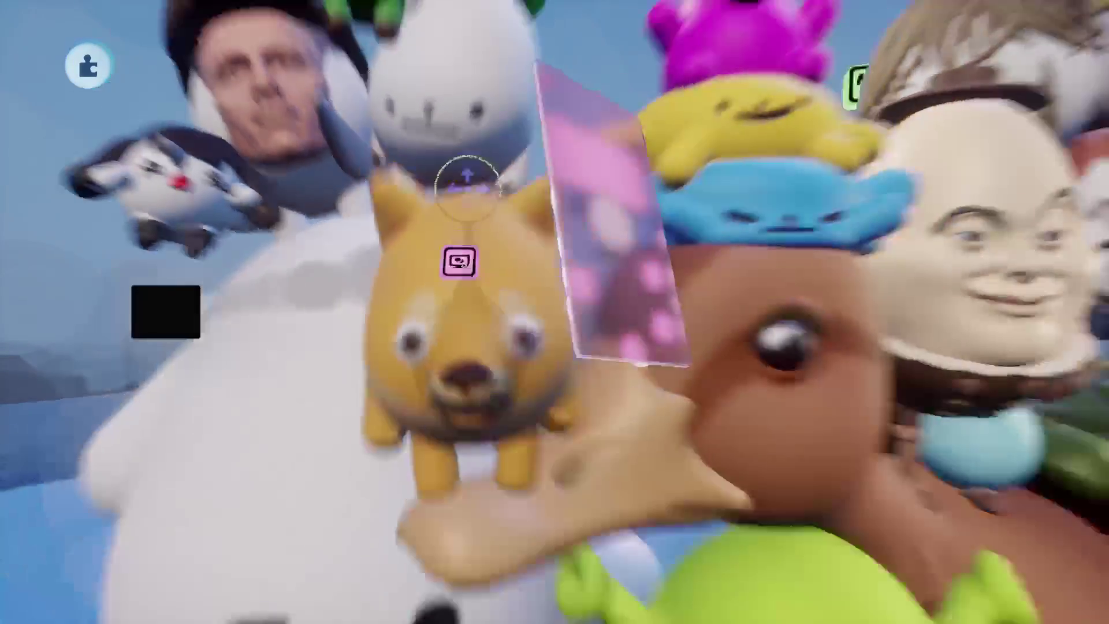
{"action": "left_click", "coordinate": [552, 332]}
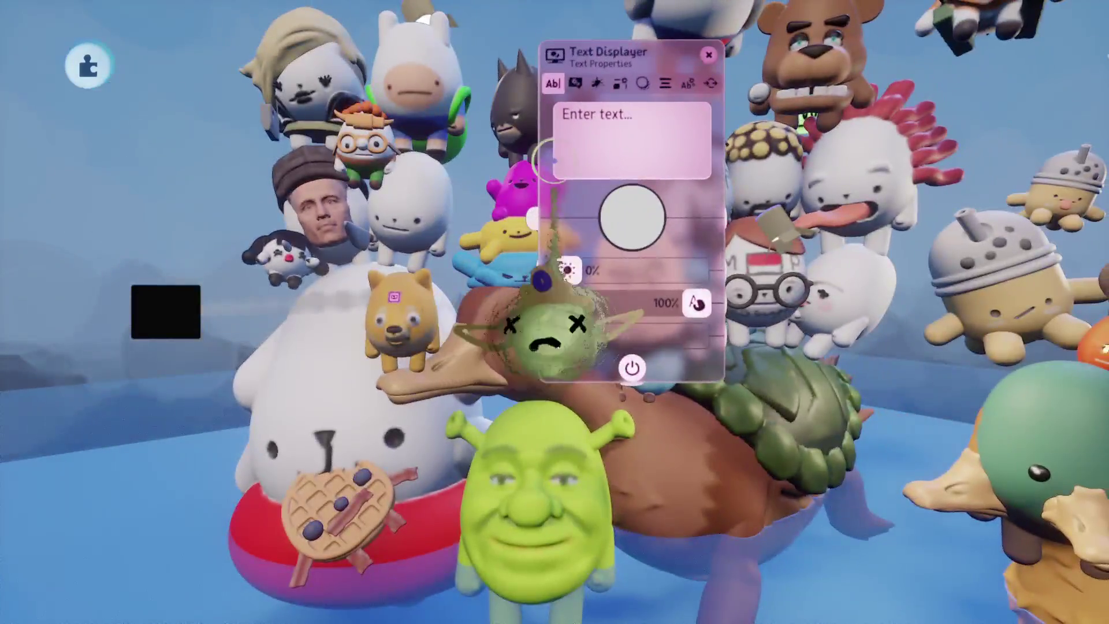
{"action": "left_click", "coordinate": [578, 139]}
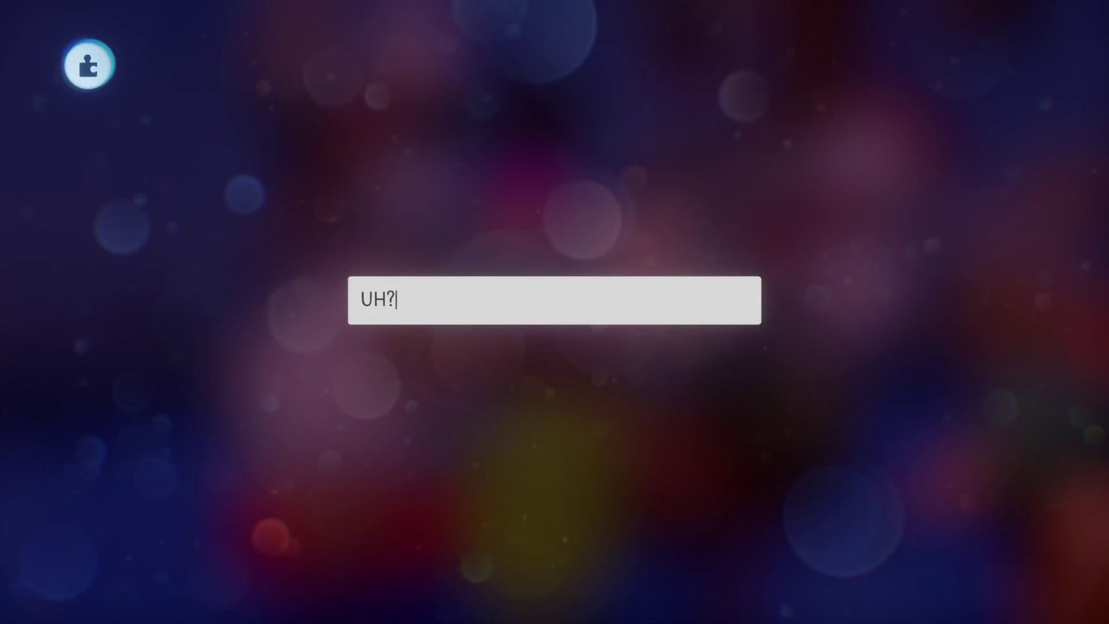
{"action": "key", "text": "Return"}
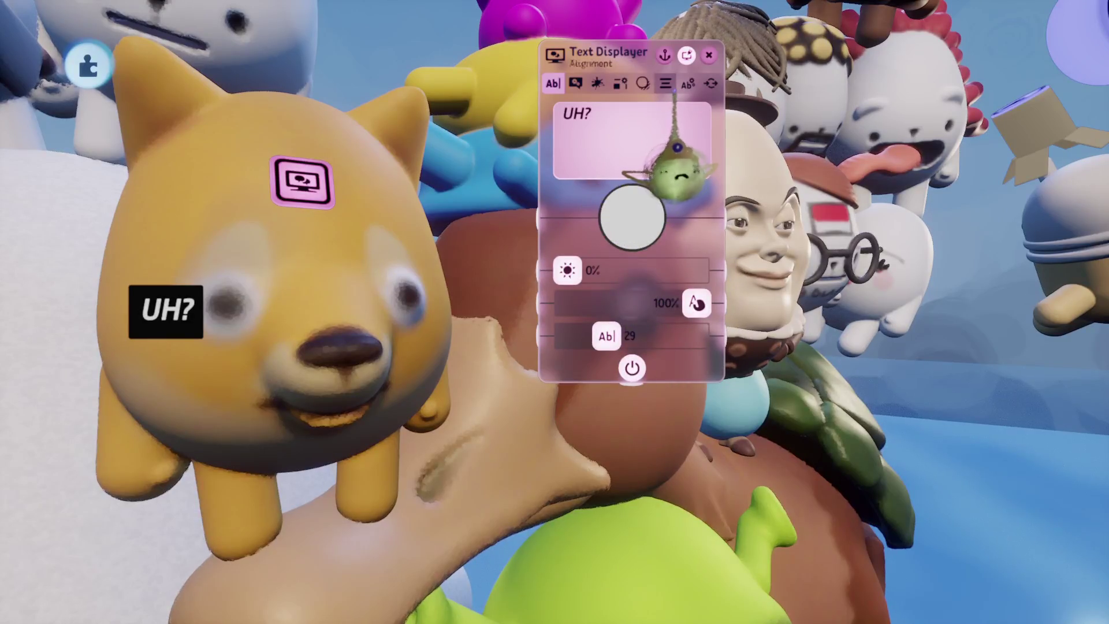
Enable the speech-bubble tail and give the text box a black border.
{"action": "left_click", "coordinate": [633, 116]}
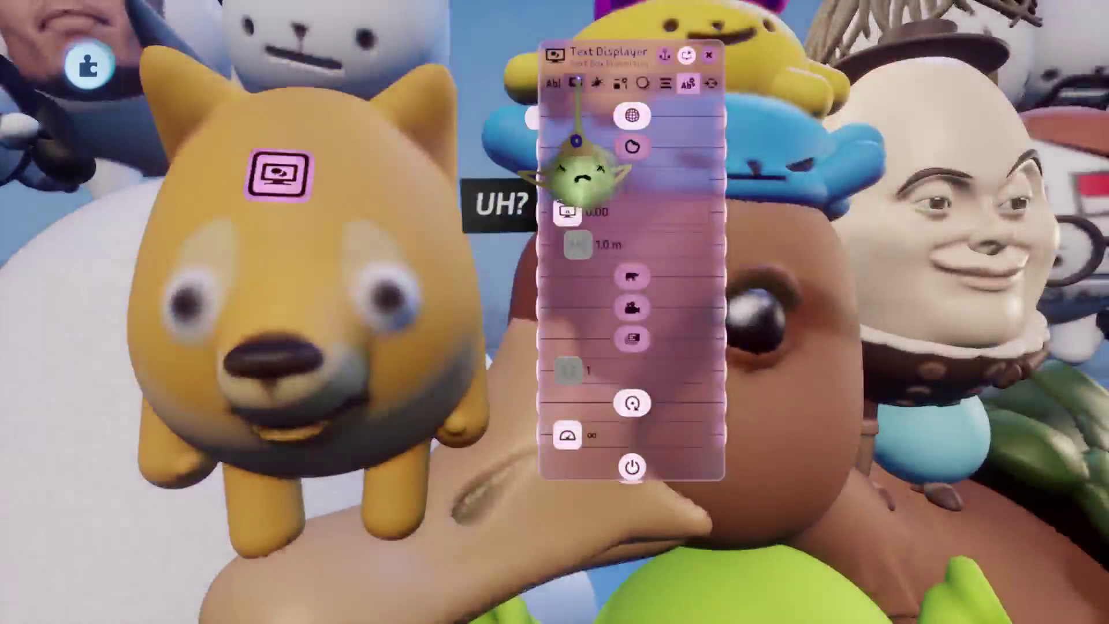
{"action": "left_click", "coordinate": [575, 83]}
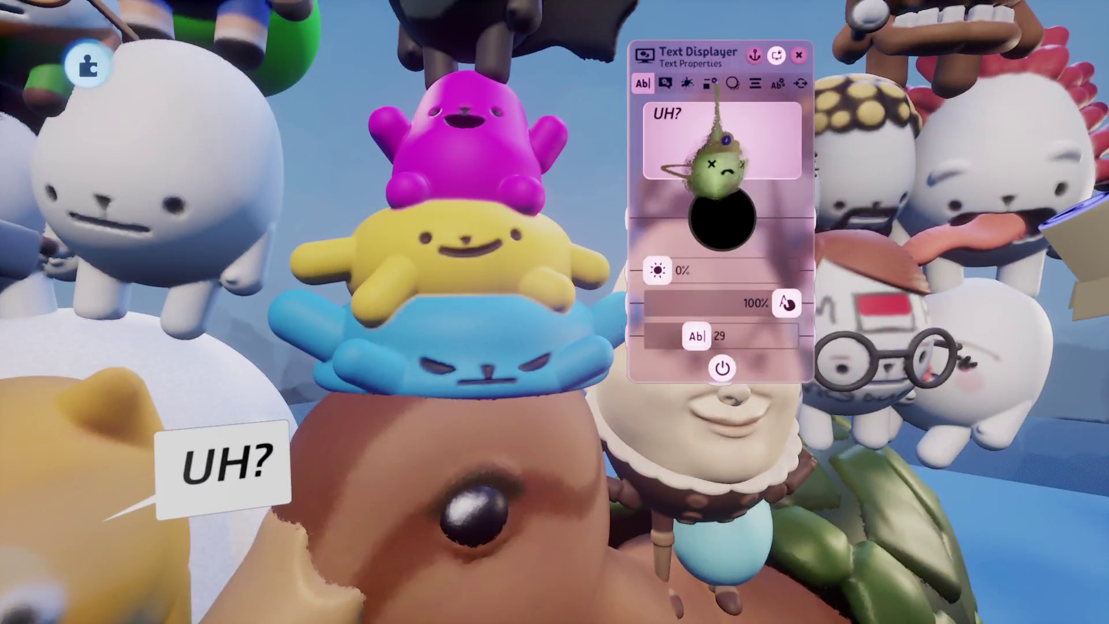
{"action": "left_click", "coordinate": [711, 84]}
{"action": "left_click", "coordinate": [722, 116]}
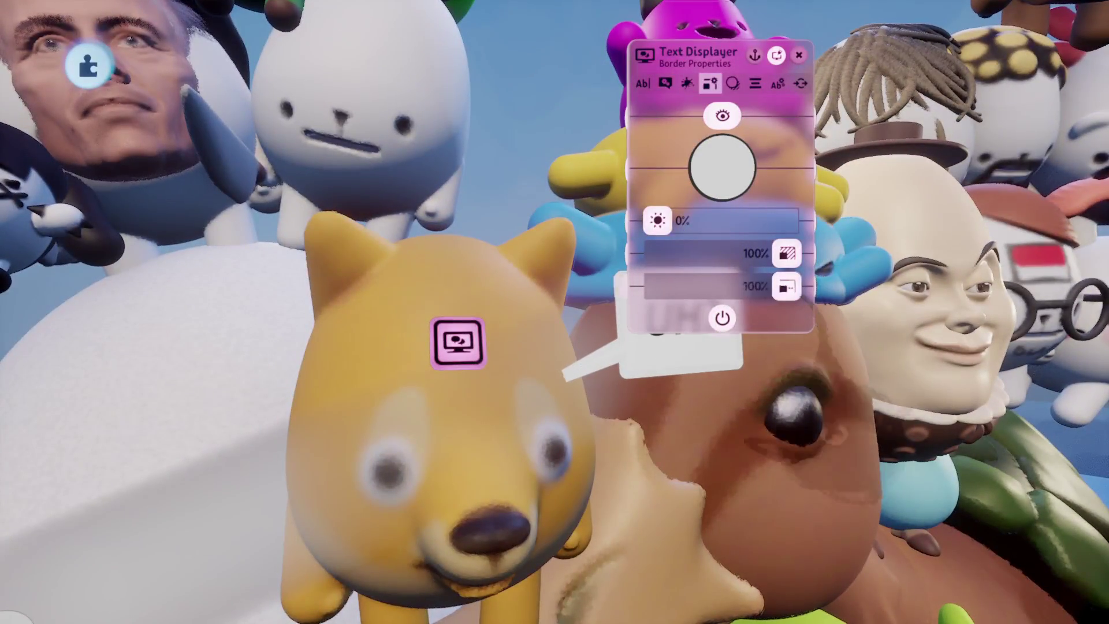
{"action": "left_click_drag", "start_coordinate": [696, 214], "coordinate": [696, 213]}
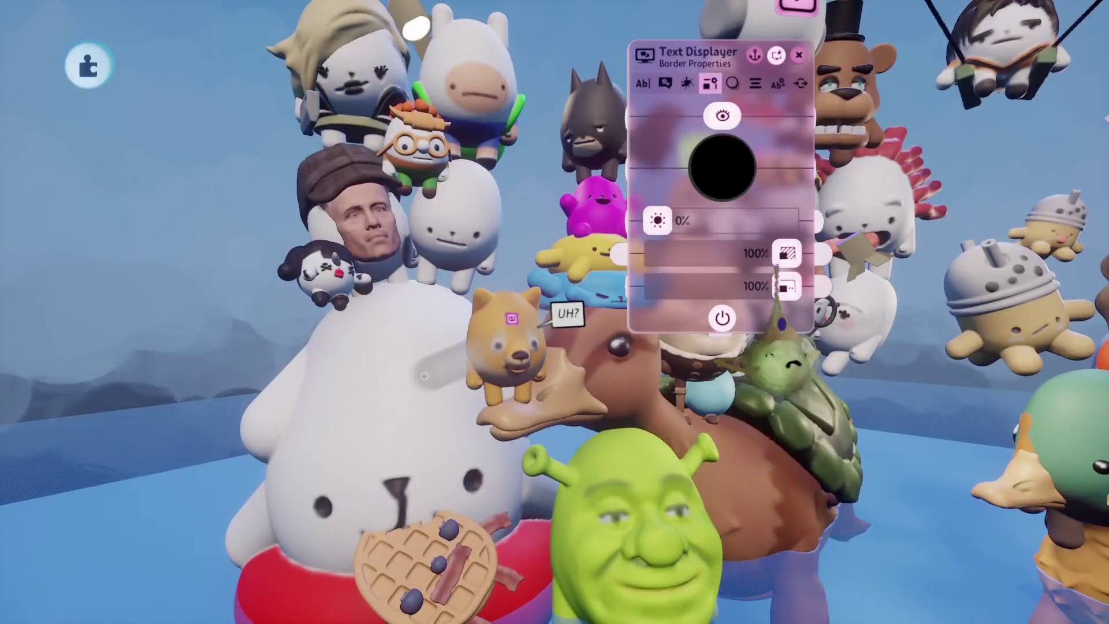
{"action": "key", "text": "Escape"}
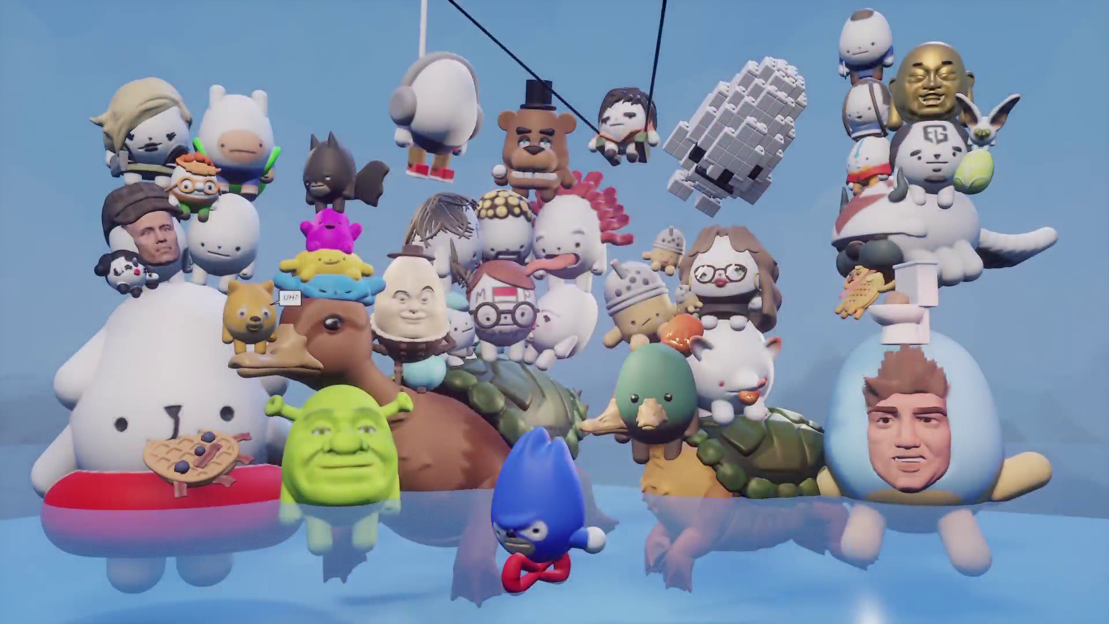
{"action": "key", "text": "Escape"}
Save Turtle Ducks online as a private version.
{"action": "left_click", "coordinate": [750, 438]}
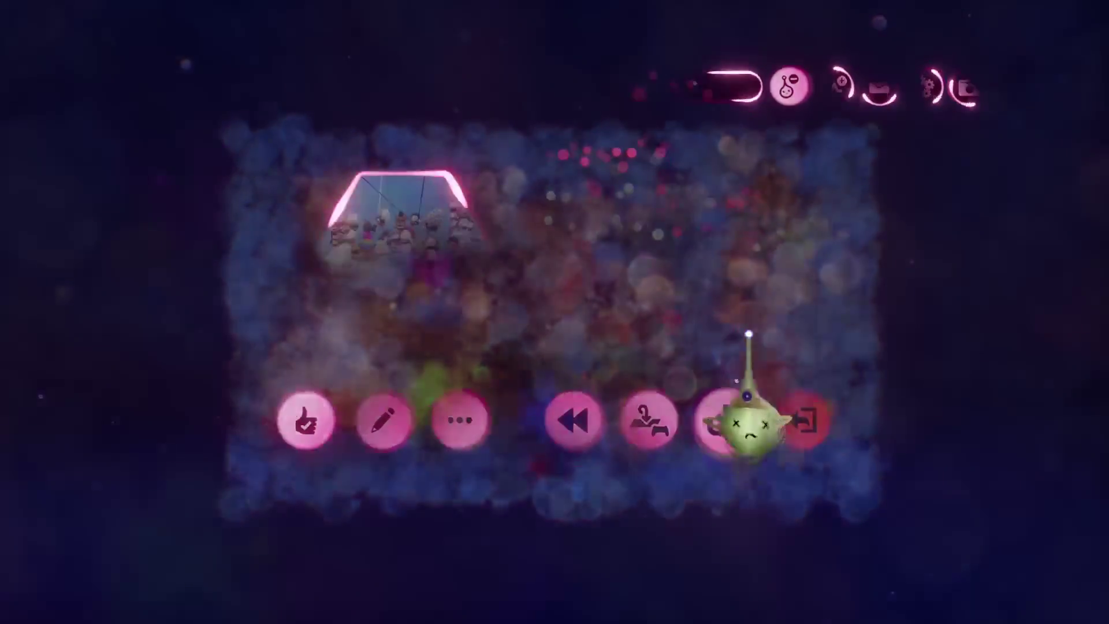
{"action": "left_click", "coordinate": [818, 322]}
{"action": "left_click", "coordinate": [1011, 66]}
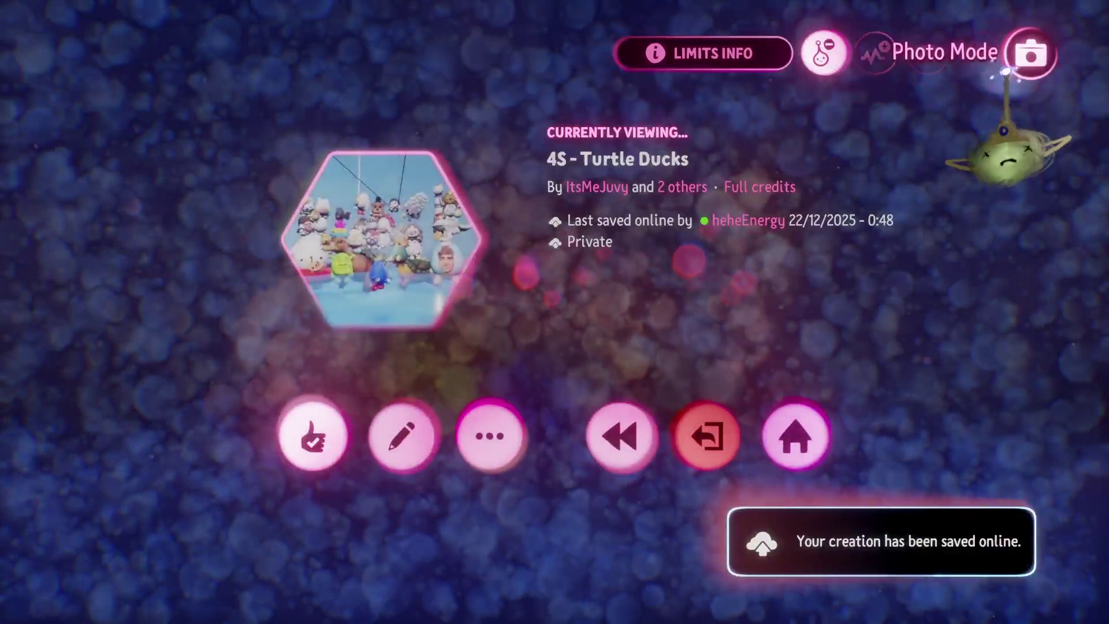
Exit to My Creations and open Aang MAR v.0.79 for editing.
{"action": "left_click", "coordinate": [710, 436]}
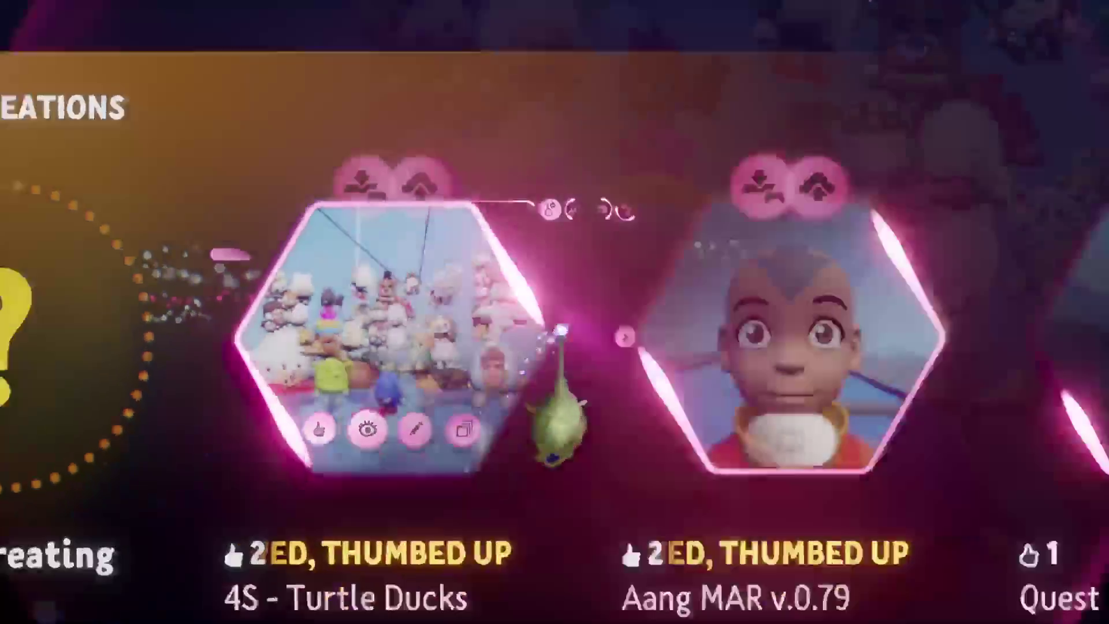
{"action": "left_click", "coordinate": [468, 353]}
{"action": "left_click", "coordinate": [595, 513]}
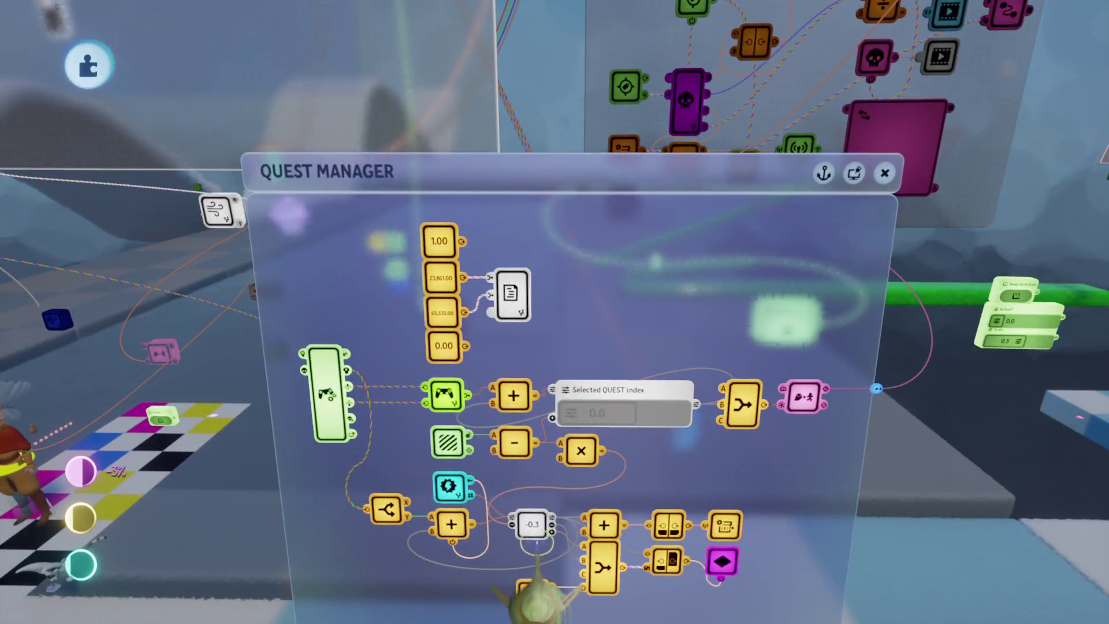
Inspect the -0.3 slider and QUEST PAGE modifier, delete a chip, and move the gear chip off the keyframe.
{"action": "left_click", "coordinate": [532, 524]}
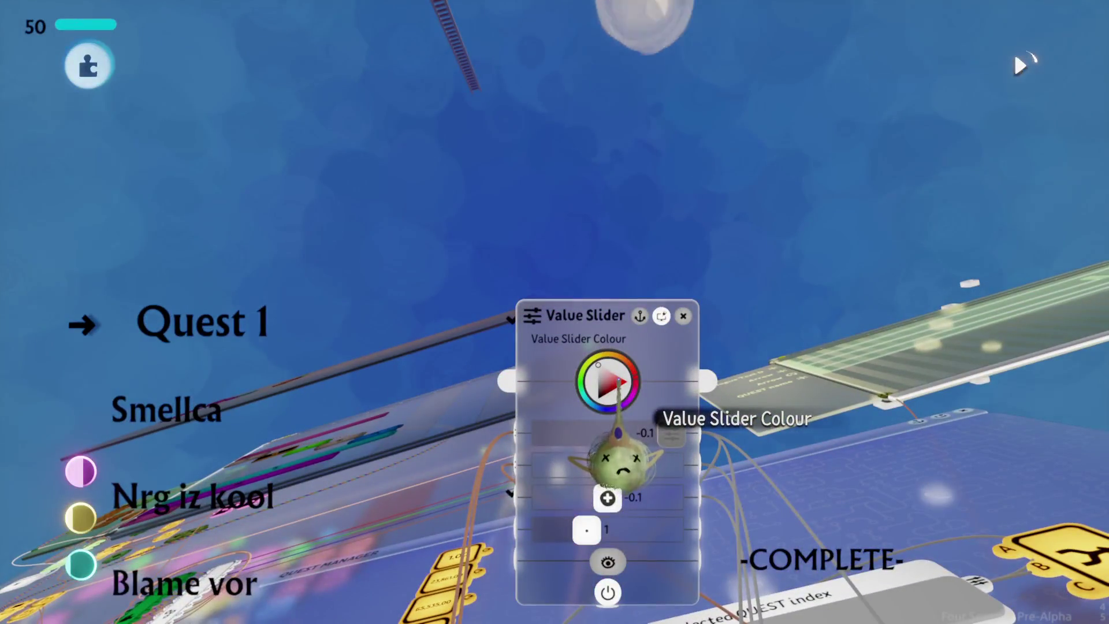
{"action": "key", "text": "Escape"}
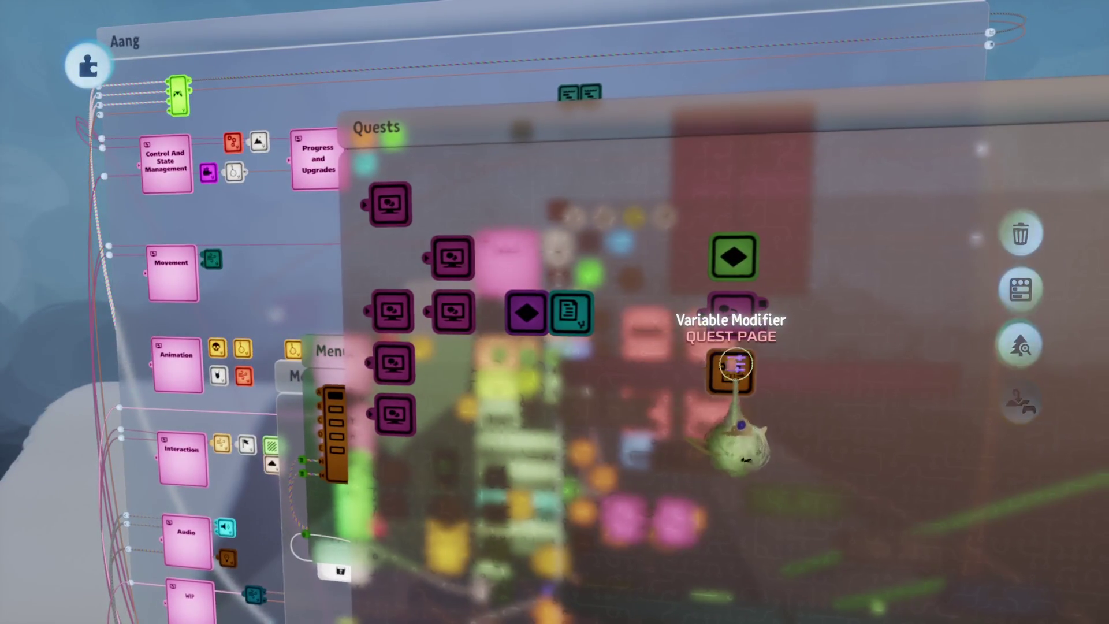
{"action": "left_click", "coordinate": [734, 364]}
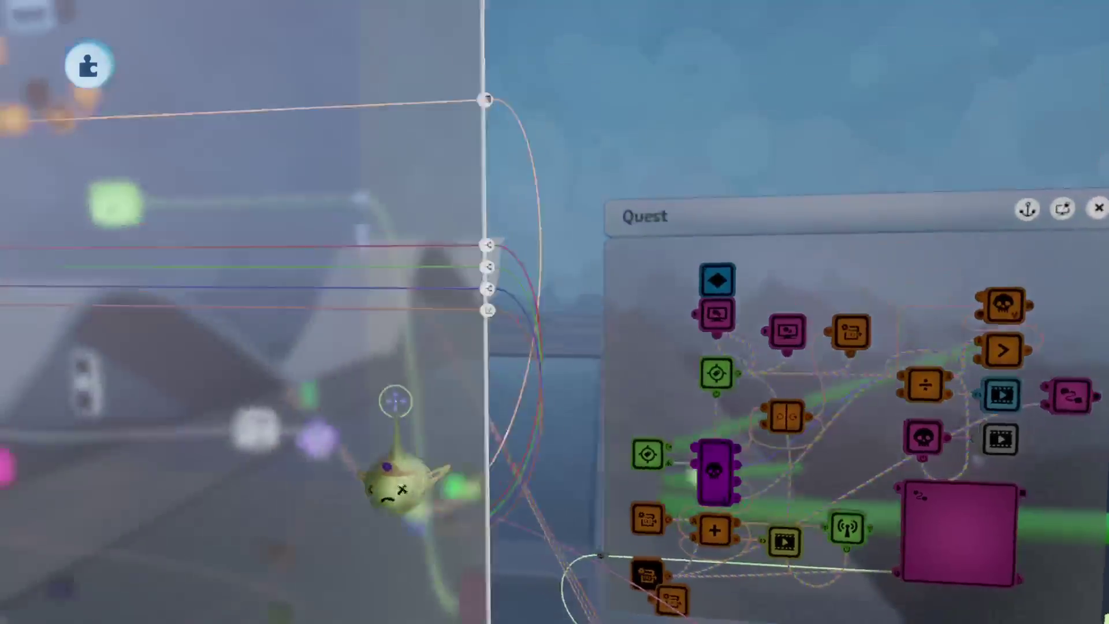
{"action": "key", "text": "Delete"}
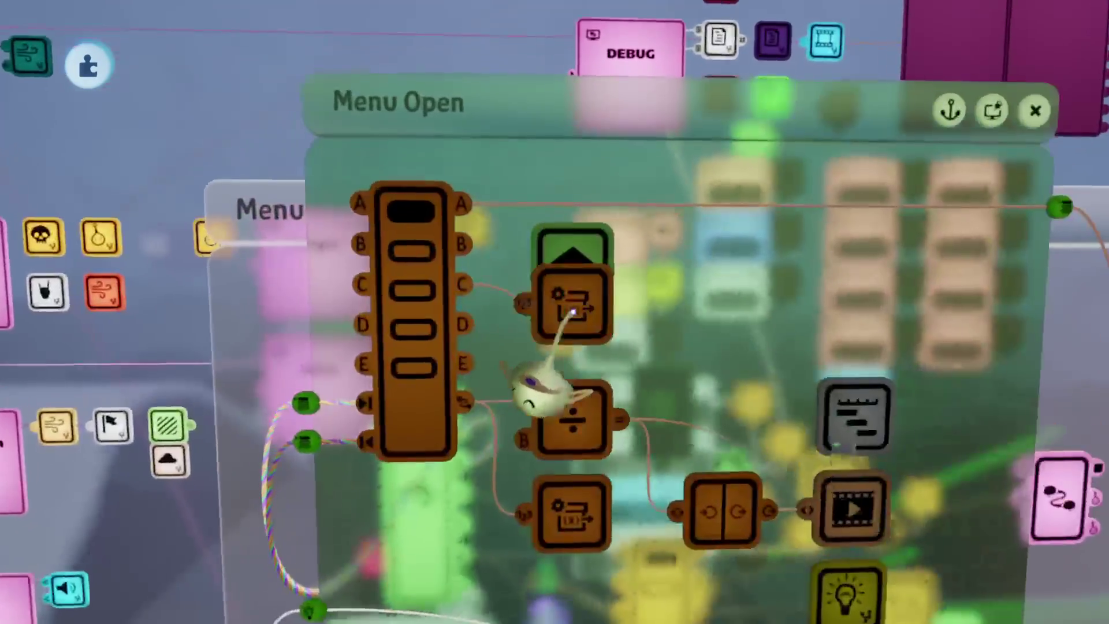
{"action": "mouse_move", "coordinate": [572, 312]}
{"action": "left_mouse_down"}
{"action": "mouse_move", "coordinate": [615, 289]}
{"action": "mouse_move", "coordinate": [694, 284]}
{"action": "left_mouse_up"}
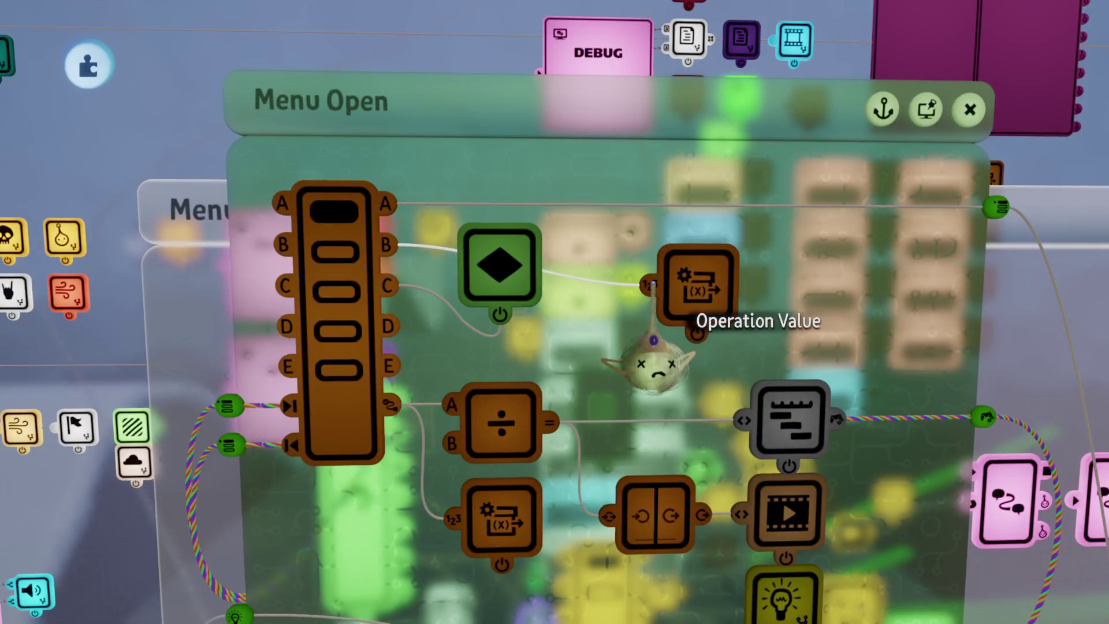
Check the QUEST PAGE variable, test-scroll the side quests, and select the pink text displayer node.
{"action": "left_click", "coordinate": [642, 254]}
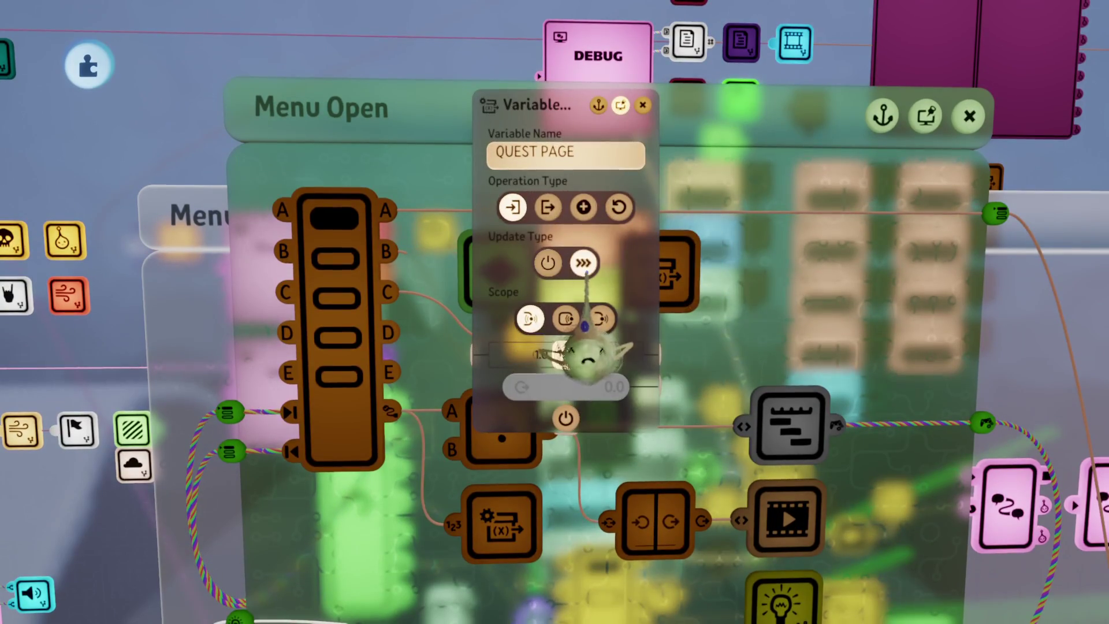
{"action": "key", "text": "Escape"}
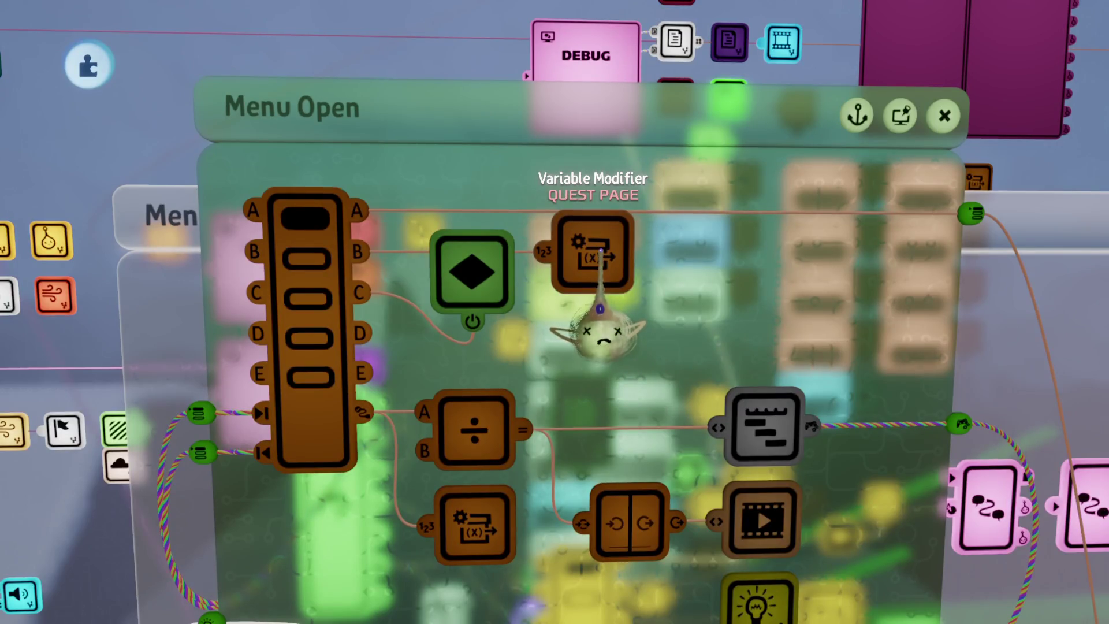
{"action": "key", "text": "Escape"}
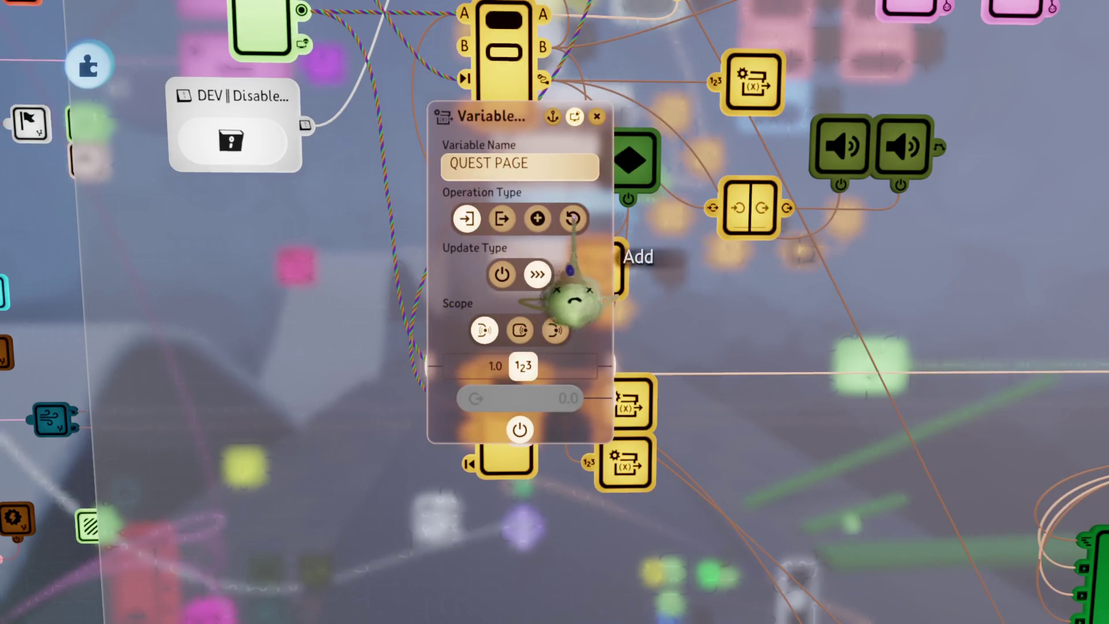
{"action": "key", "text": "Escape"}
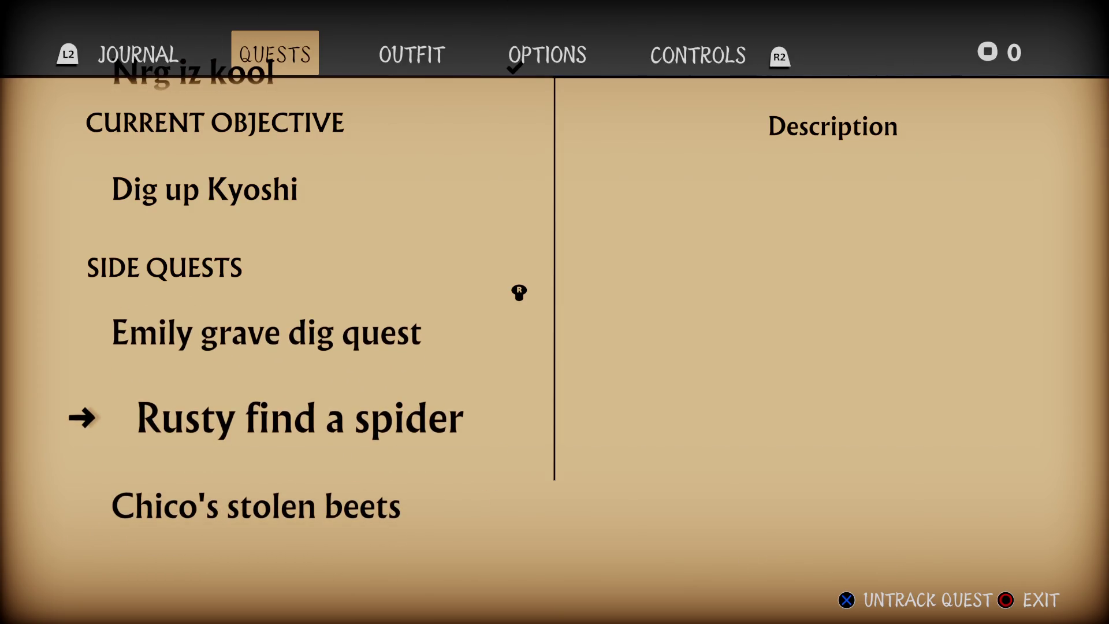
{"action": "key", "text": "Up"}
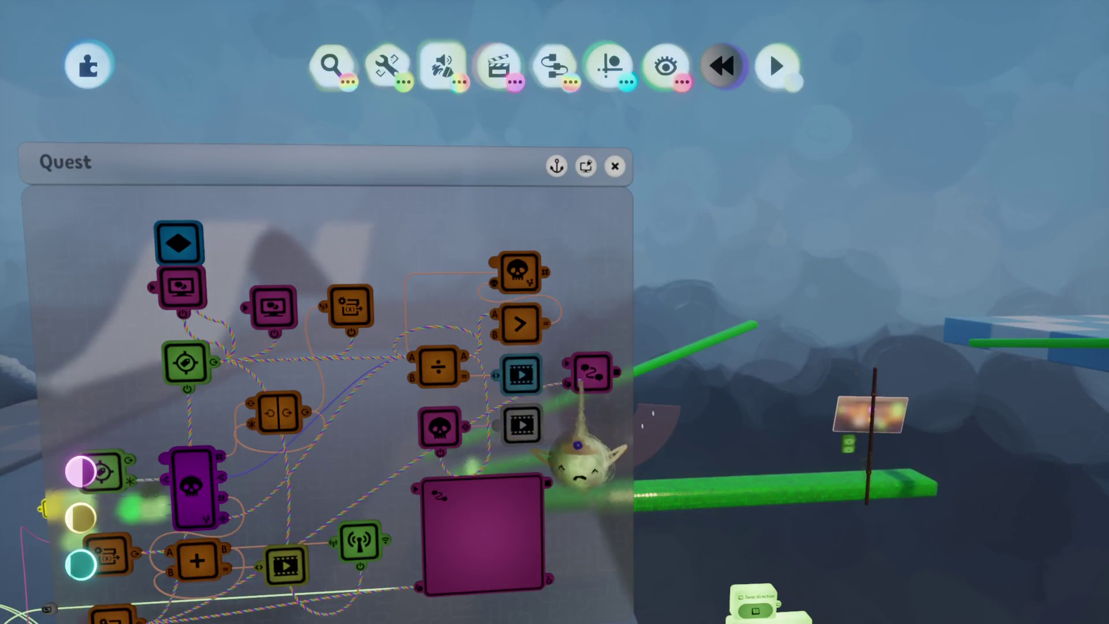
{"action": "left_click", "coordinate": [578, 378]}
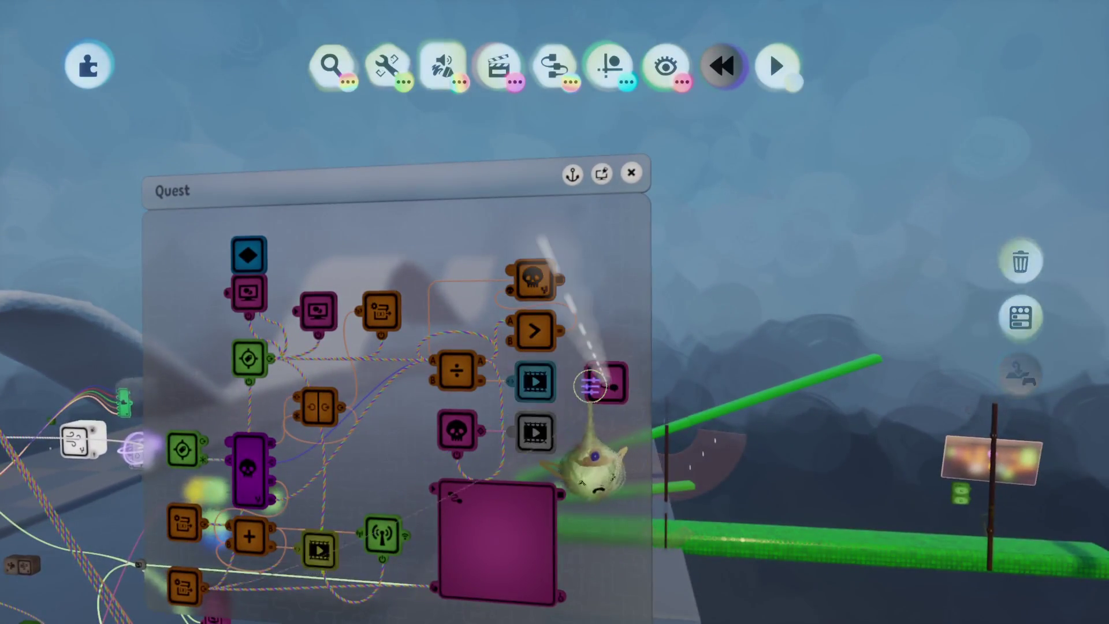
Dock the text displayer settings beside the board and preview the journal's Quests page.
{"action": "left_click", "coordinate": [559, 393]}
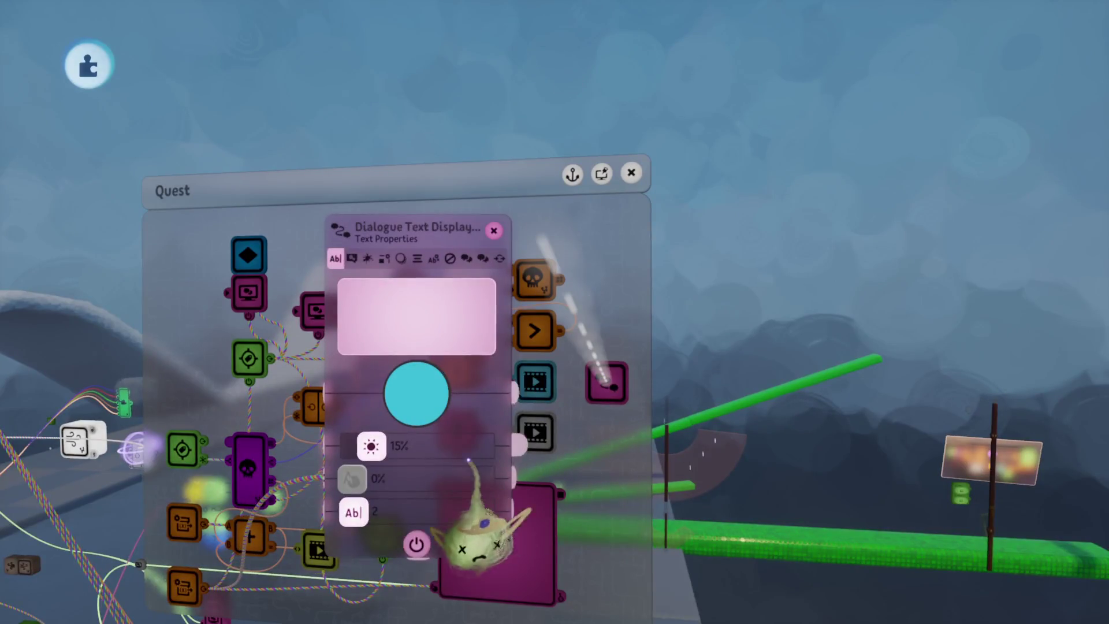
{"action": "key", "text": "Escape"}
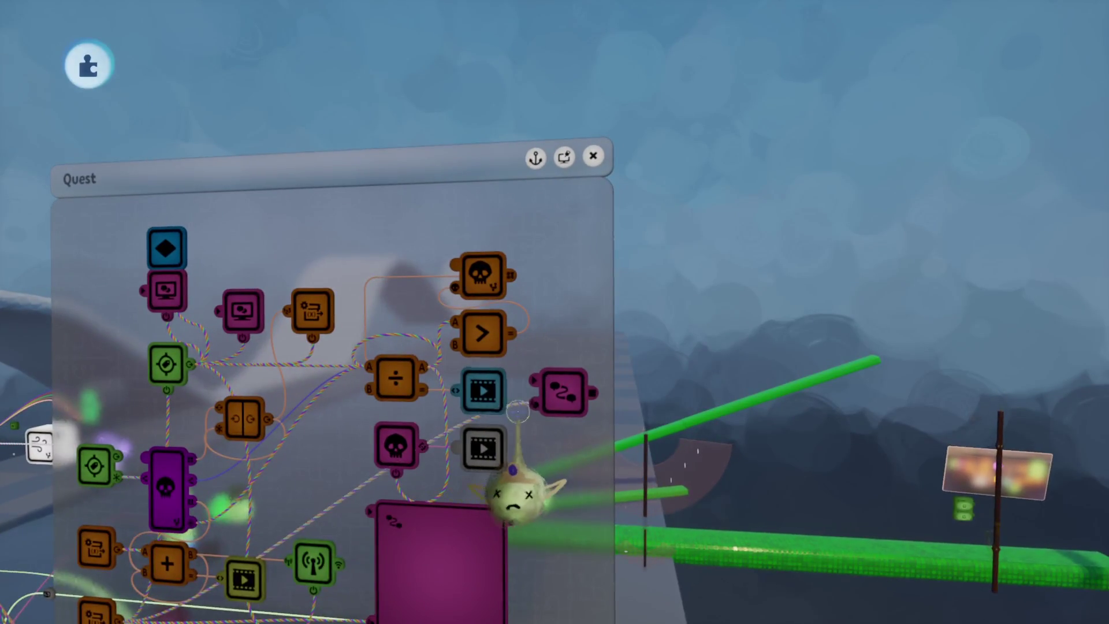
{"action": "left_click_drag", "start_coordinate": [440, 463], "coordinate": [768, 458]}
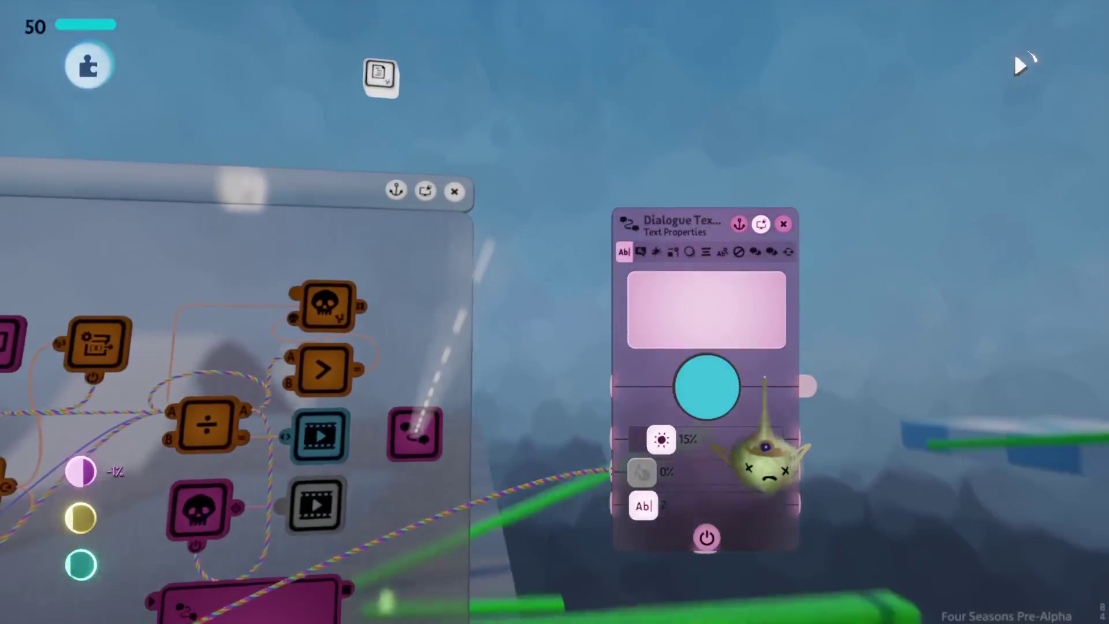
{"action": "key", "text": "Escape"}
{"action": "key", "text": "Tab"}
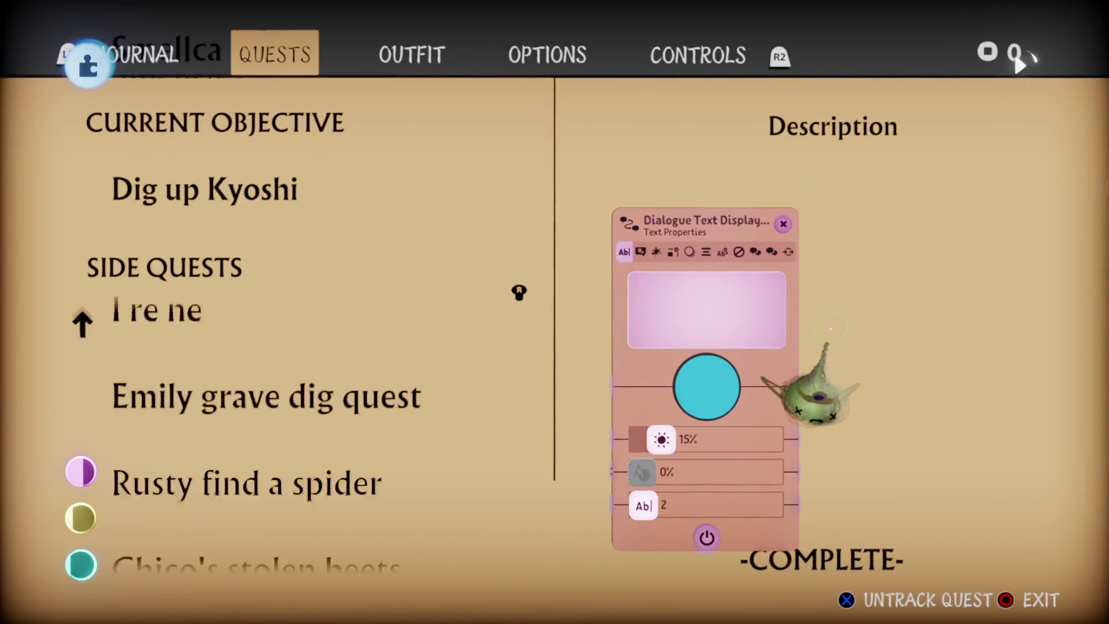
{"action": "left_click", "coordinate": [653, 471]}
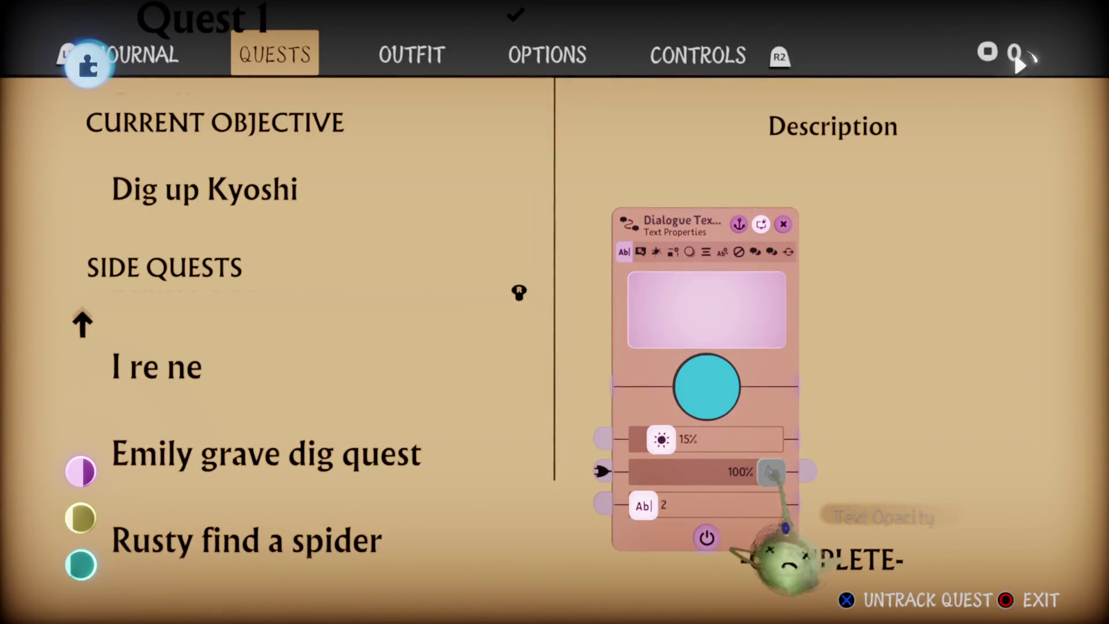
{"action": "left_click_drag", "start_coordinate": [772, 472], "coordinate": [642, 472]}
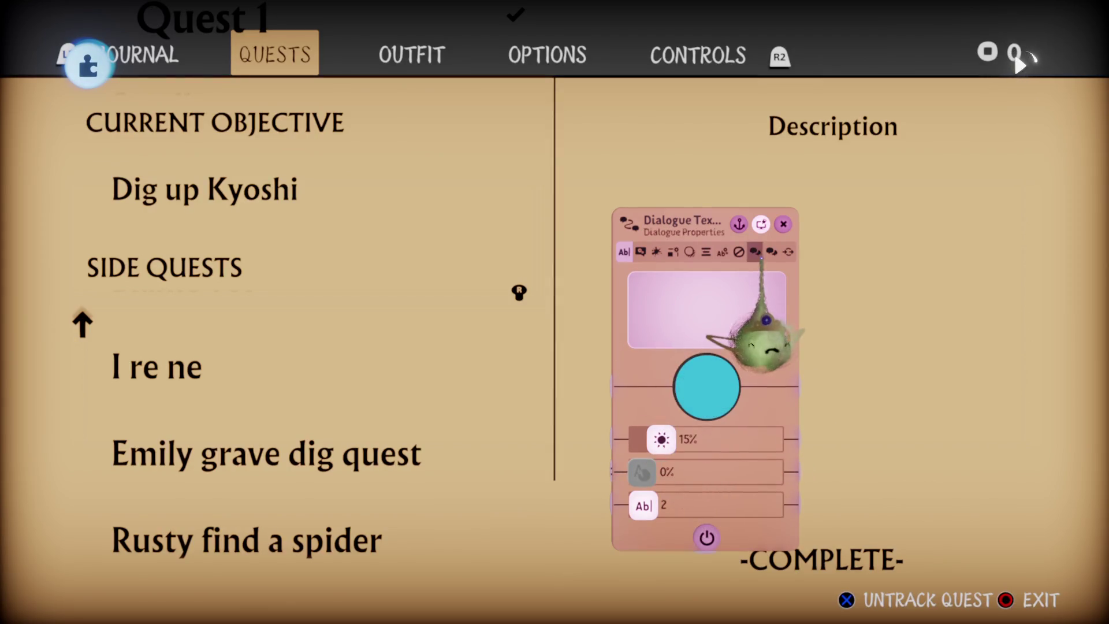
{"action": "left_click", "coordinate": [756, 253]}
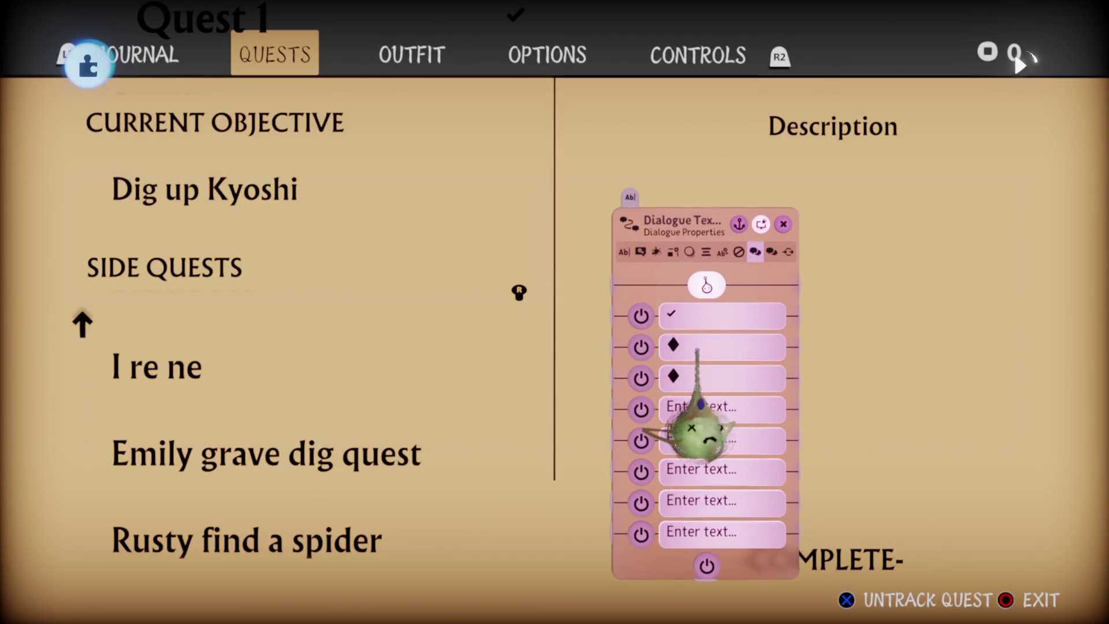
{"action": "key", "text": "Escape"}
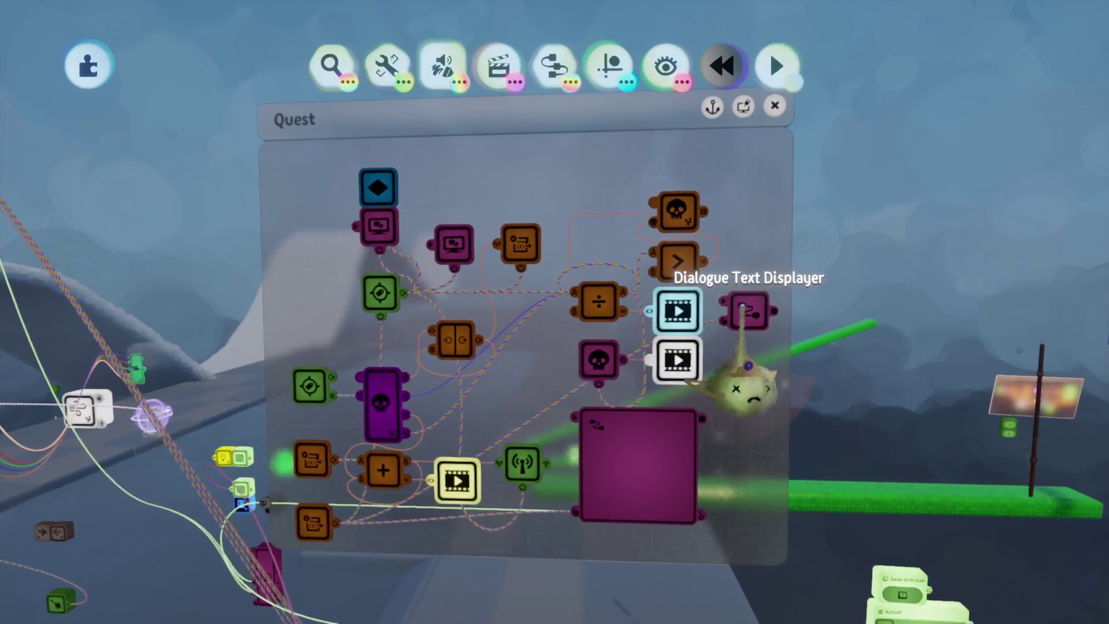
Move the pink text node below the big pink box and set its sort order to 39.
{"action": "mouse_move", "coordinate": [743, 306]}
{"action": "left_mouse_down"}
{"action": "mouse_move", "coordinate": [744, 375]}
{"action": "mouse_move", "coordinate": [664, 436]}
{"action": "mouse_move", "coordinate": [592, 441]}
{"action": "left_mouse_up"}
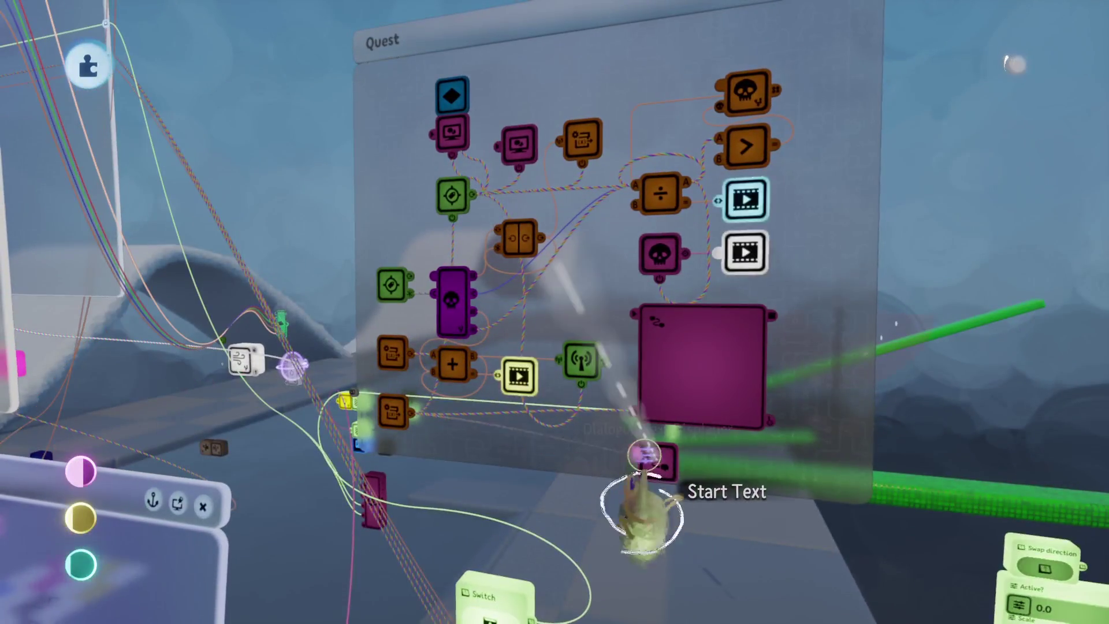
{"action": "left_click", "coordinate": [581, 362]}
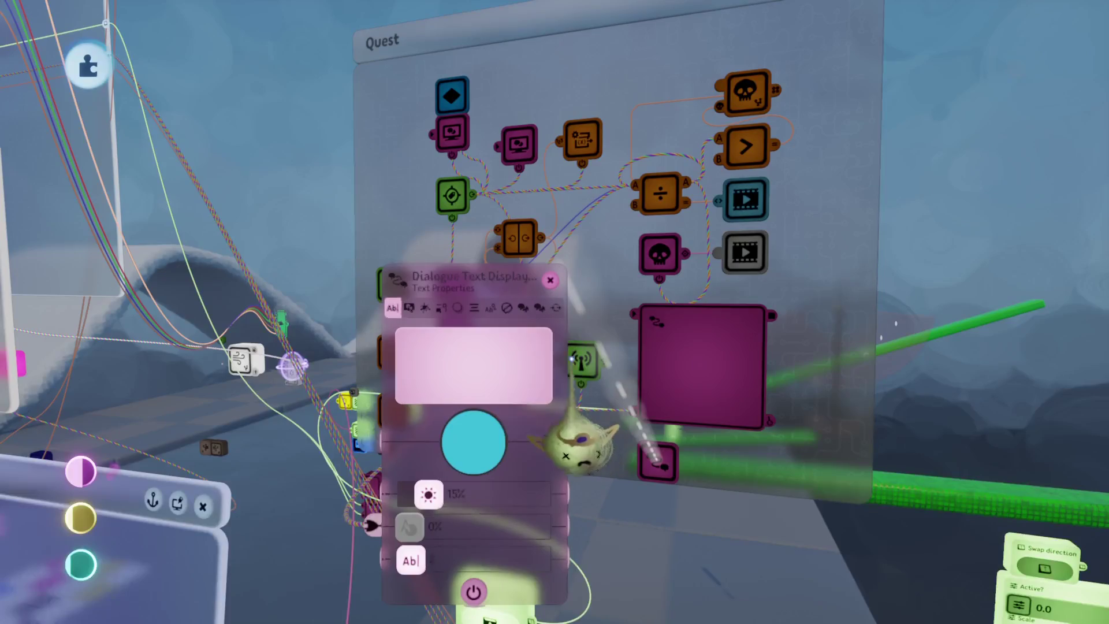
{"action": "left_click", "coordinate": [506, 308]}
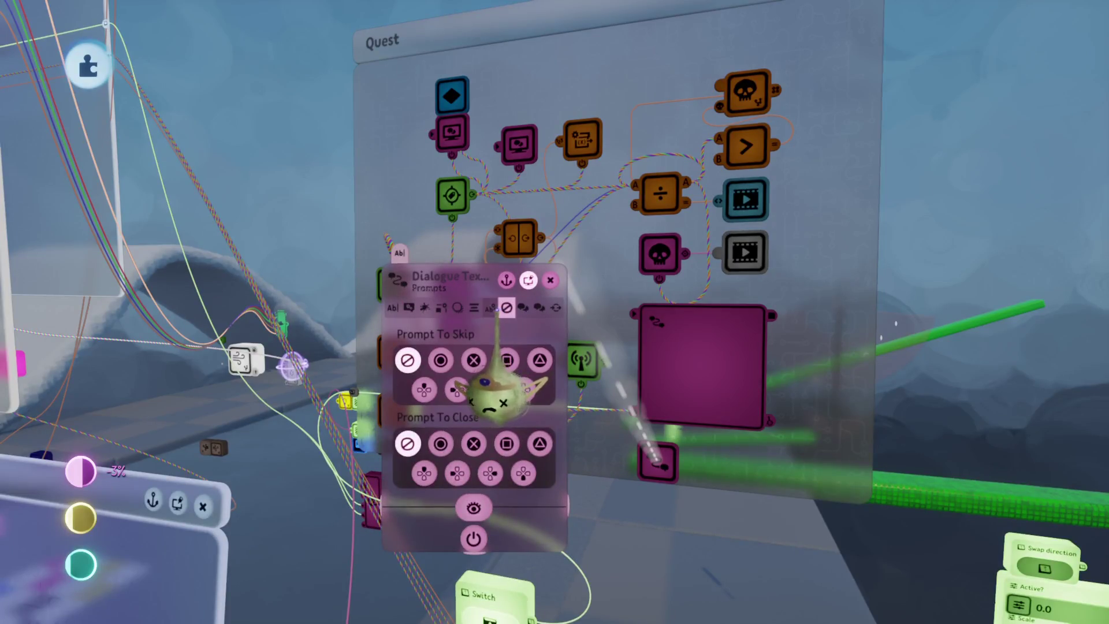
{"action": "left_click", "coordinate": [491, 310]}
{"action": "mouse_move", "coordinate": [475, 445]}
{"action": "left_mouse_down"}
{"action": "mouse_move", "coordinate": [520, 459]}
{"action": "mouse_move", "coordinate": [570, 397]}
{"action": "left_mouse_up"}
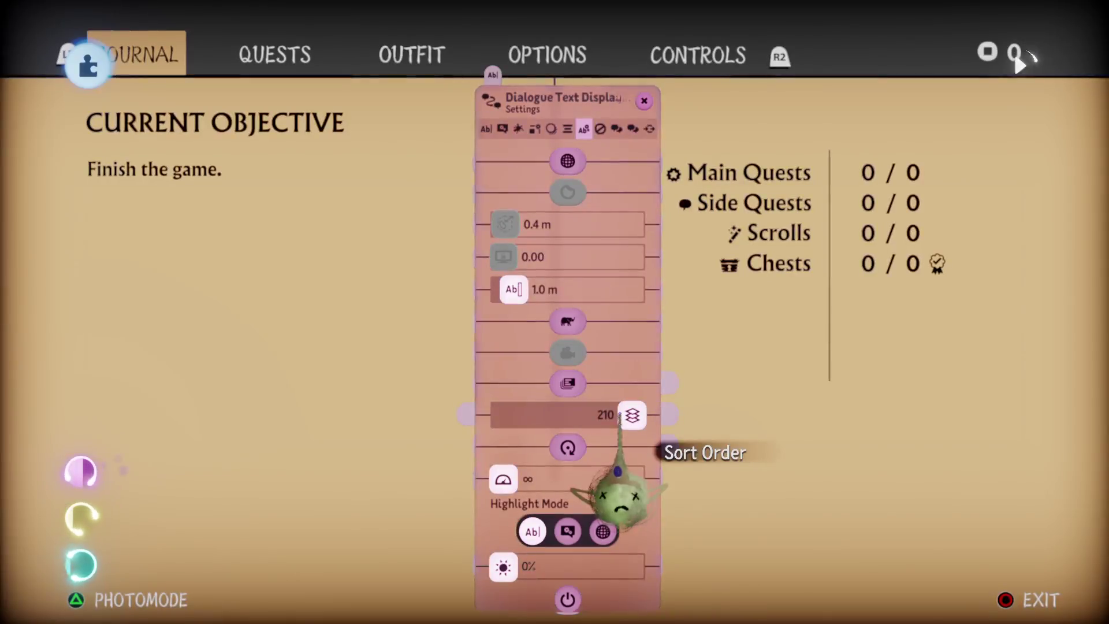
Preview the journal's Quests page repeatedly, scrolling the side-quest list down and back up to Quest 1.
{"action": "key", "text": "Tab"}
{"action": "key", "text": "Tab"}
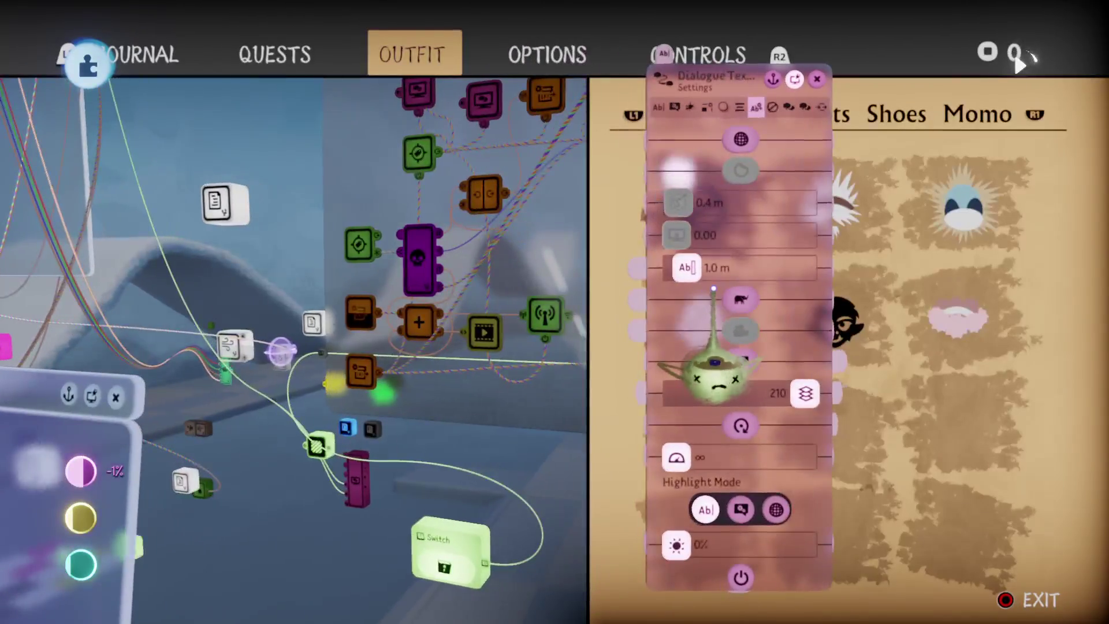
{"action": "key", "text": "Escape"}
{"action": "key", "text": "Escape"}
{"action": "key", "text": "Tab"}
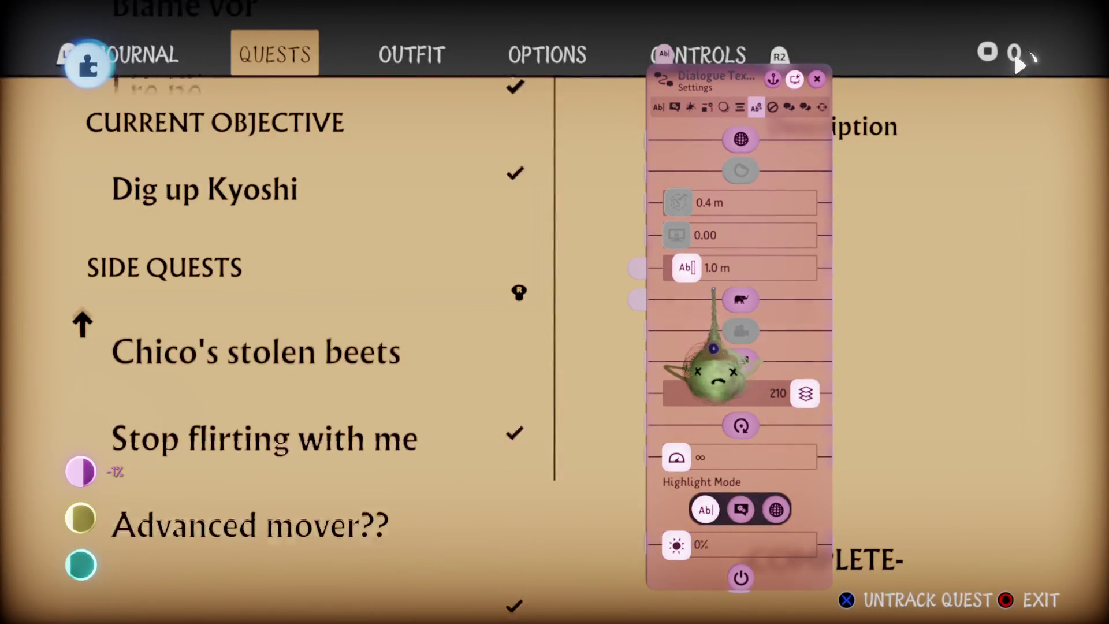
{"action": "key", "text": "Escape"}
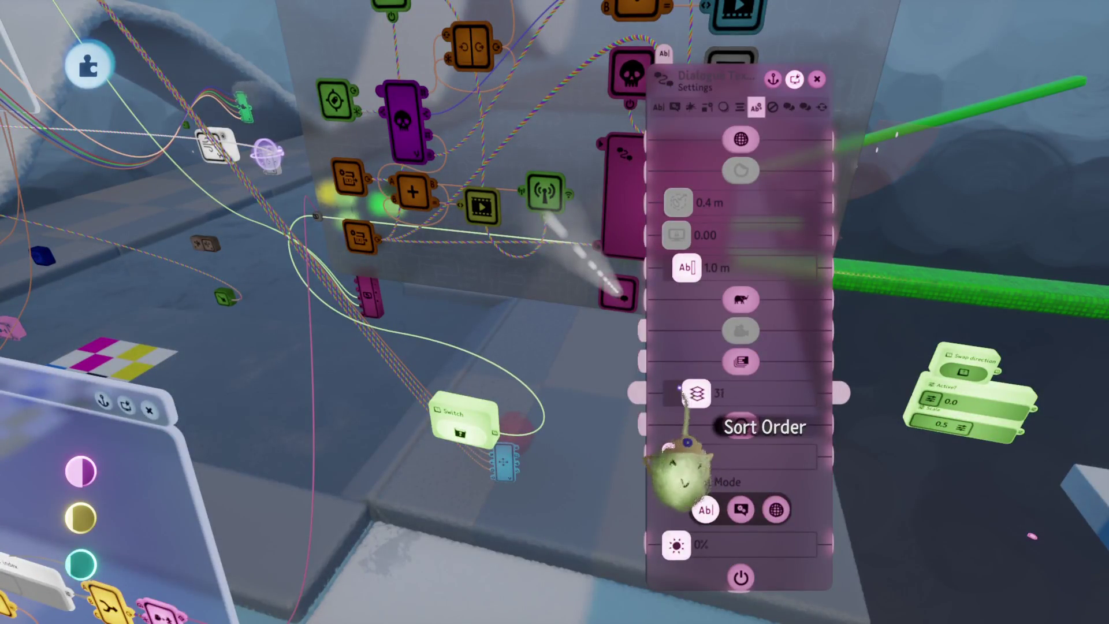
{"action": "key", "text": "Escape"}
{"action": "key", "text": "Tab"}
{"action": "key", "text": "Down"}
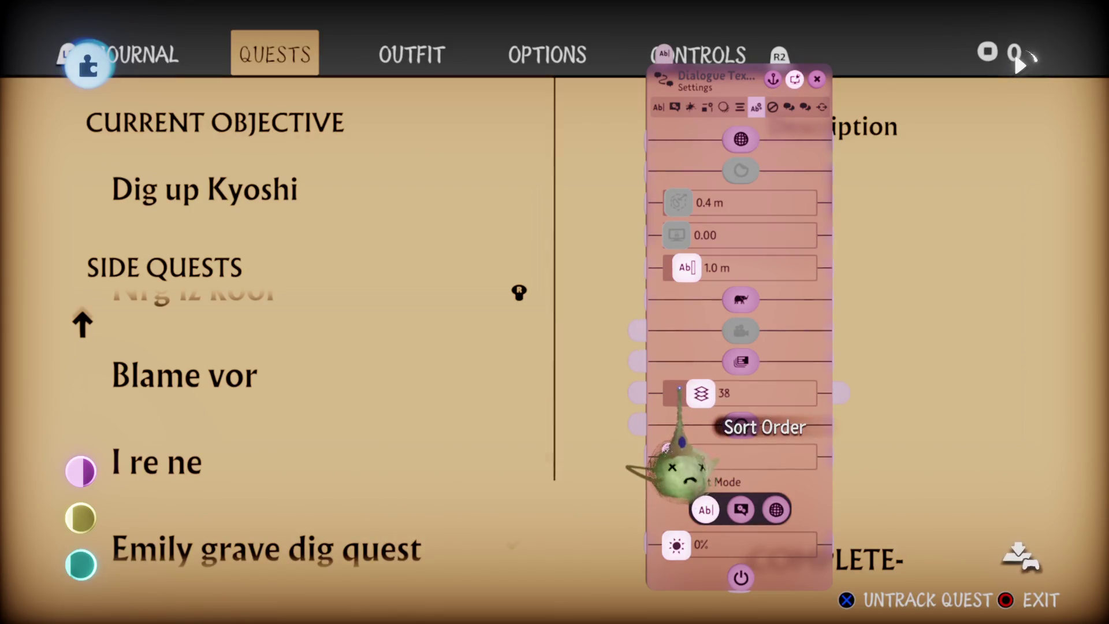
{"action": "key", "text": "Escape"}
{"action": "key", "text": "Escape"}
{"action": "key", "text": "Tab"}
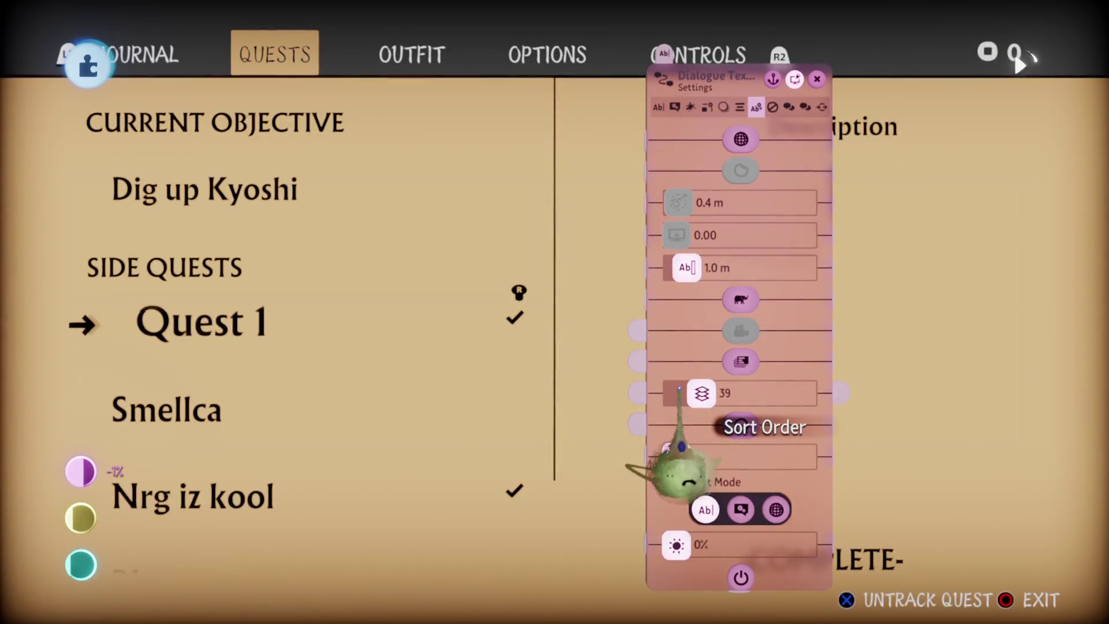
{"action": "key", "text": "Down"}
{"action": "key", "text": "Down"}
{"action": "key", "text": "Down"}
{"action": "key", "text": "Up"}
{"action": "key", "text": "Up"}
{"action": "key", "text": "Up"}
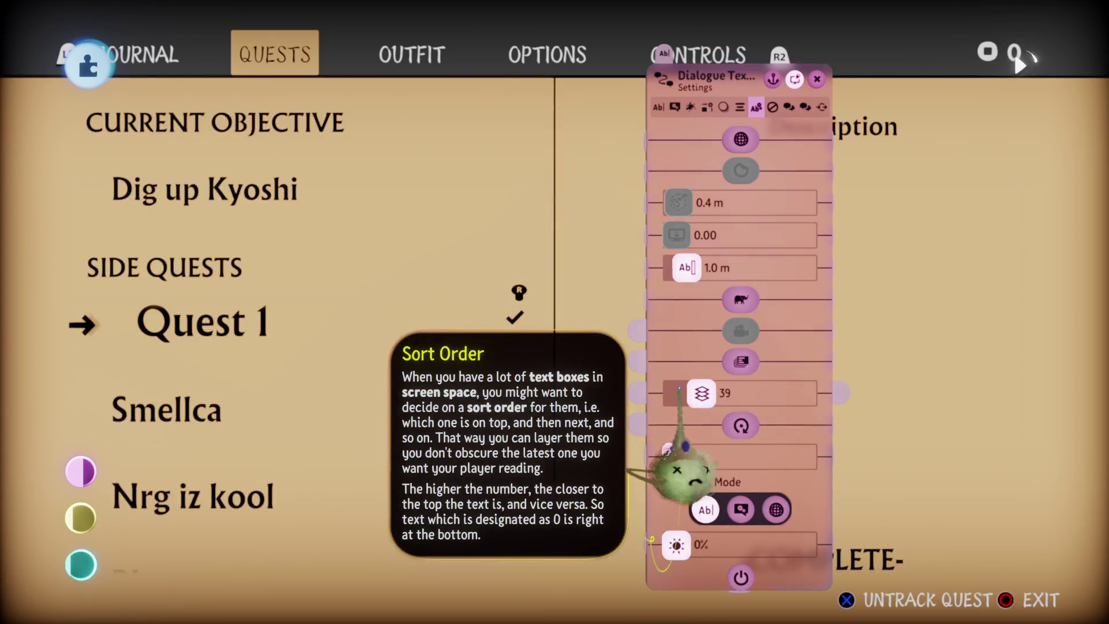
{"action": "key", "text": "Escape"}
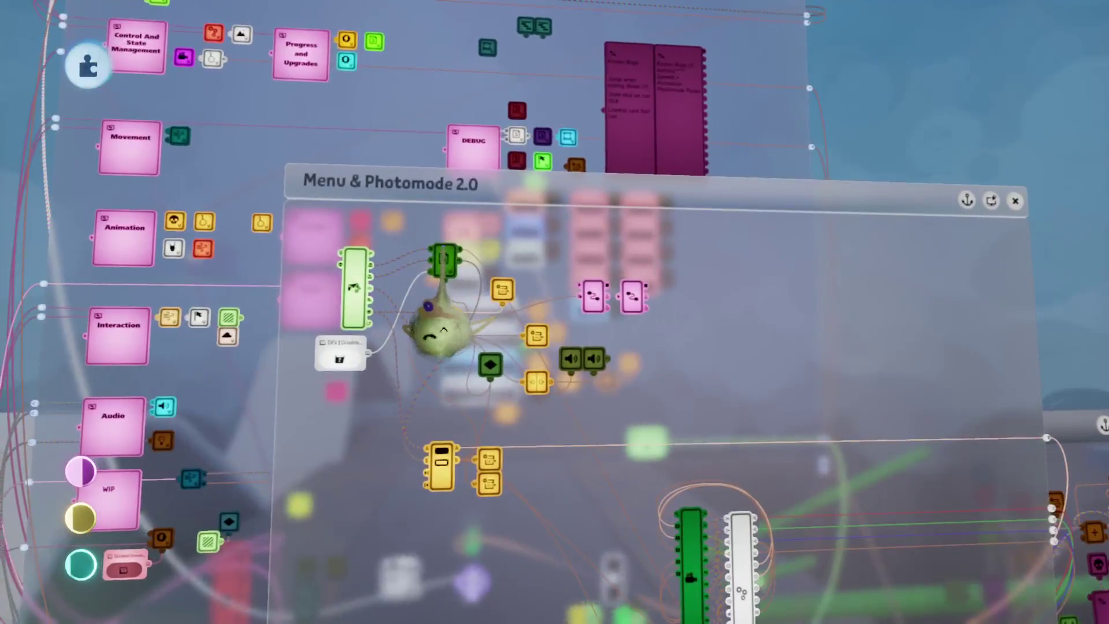
Check the Menu Open chip's timeline, then enter play mode with the journal open.
{"action": "left_click", "coordinate": [448, 261]}
{"action": "left_click", "coordinate": [508, 353]}
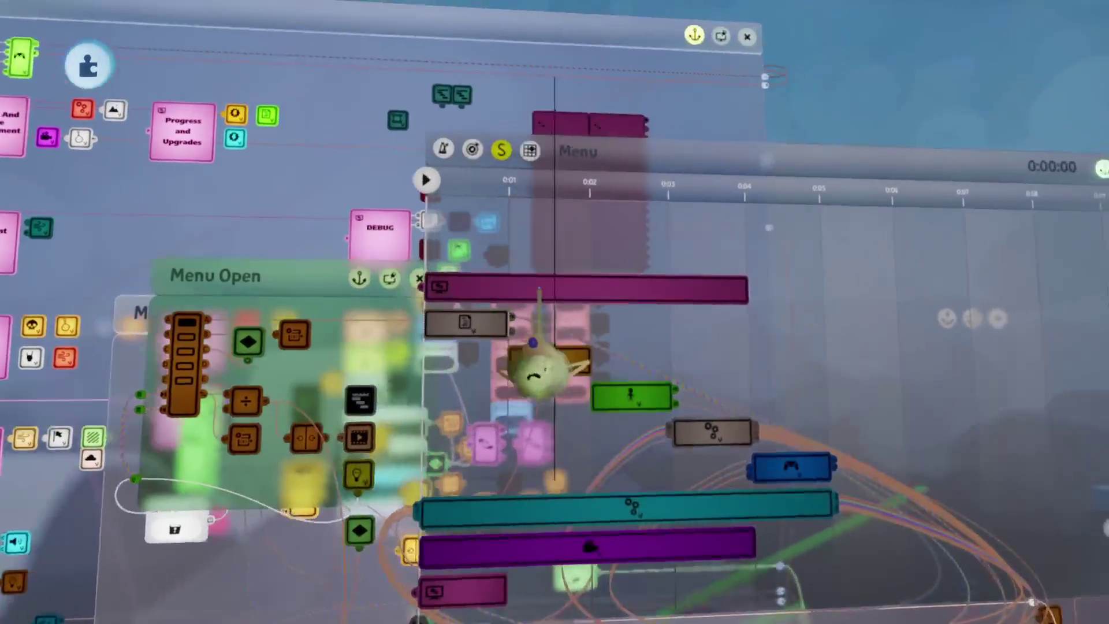
{"action": "key", "text": "Escape"}
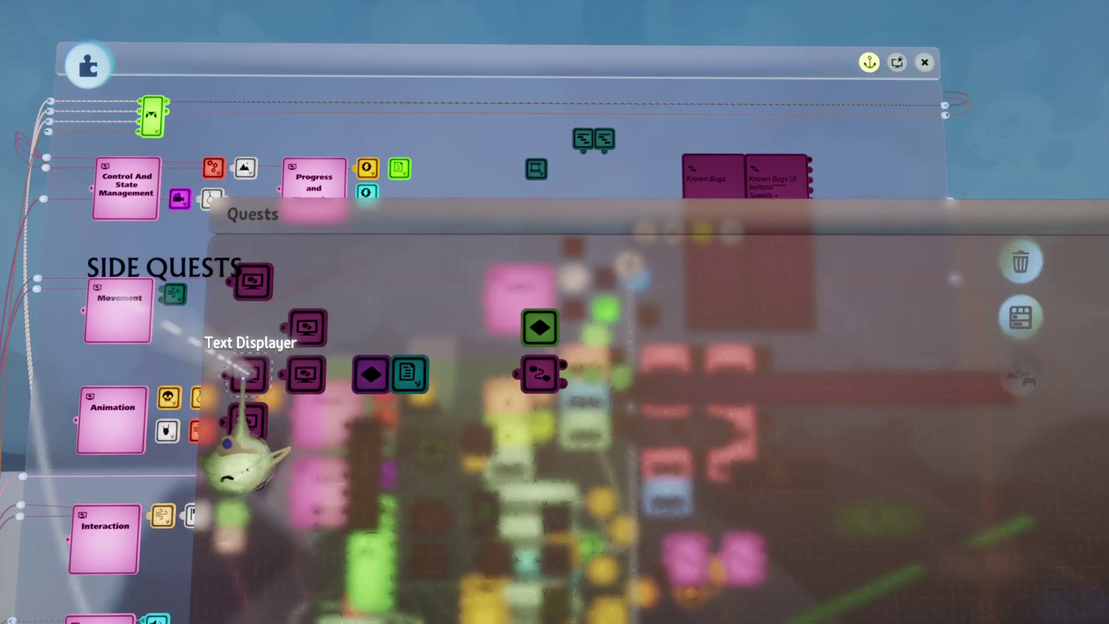
{"action": "left_click", "coordinate": [610, 66]}
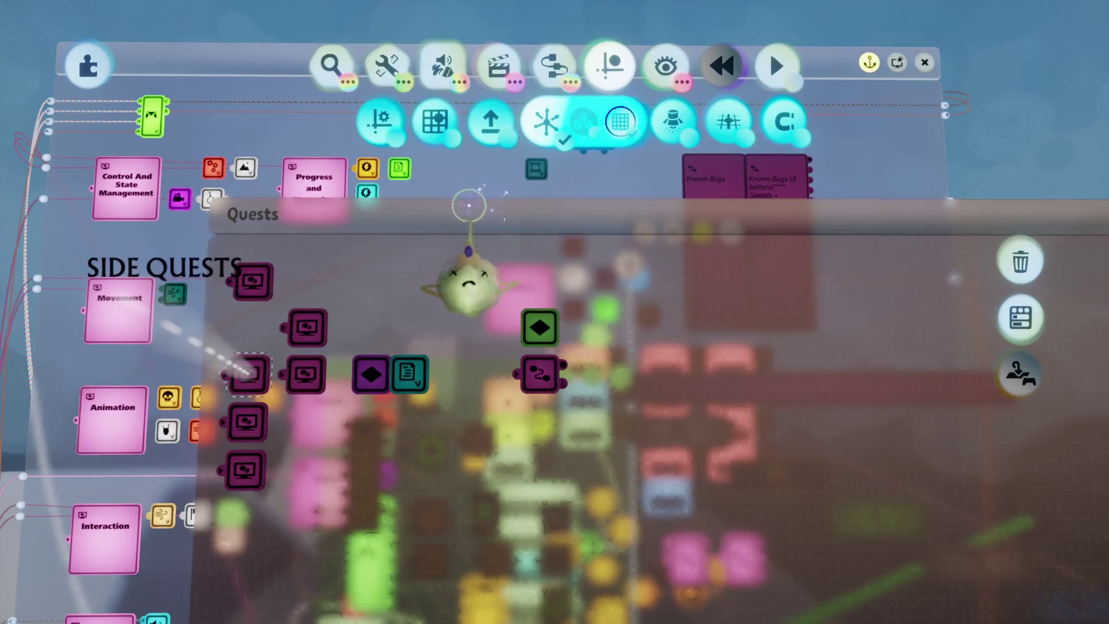
{"action": "key", "text": "space"}
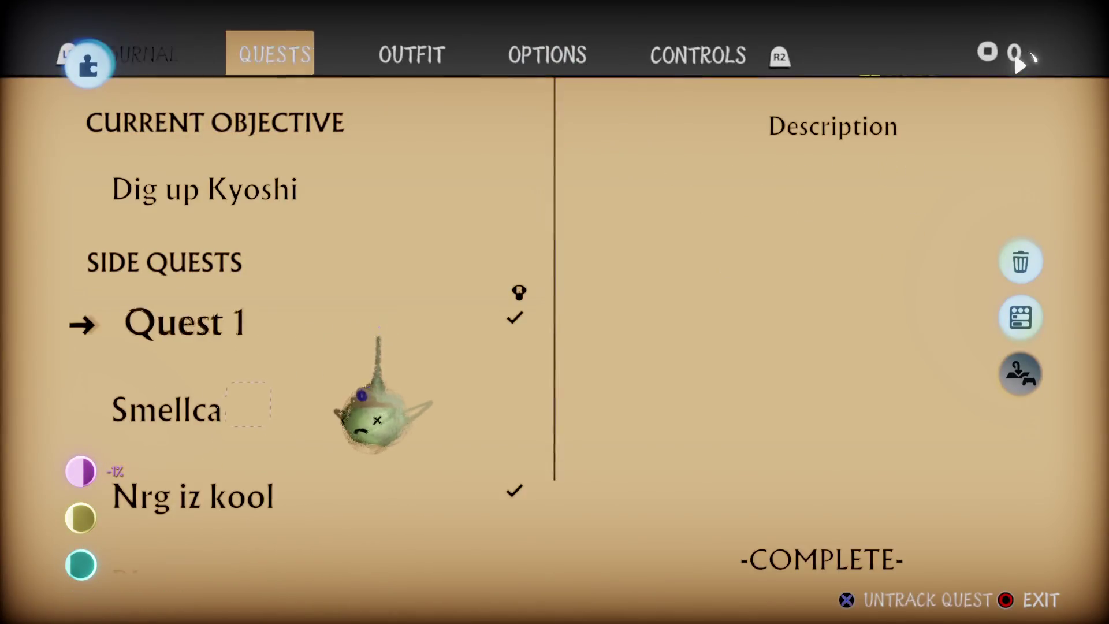
{"action": "key", "text": "Right"}
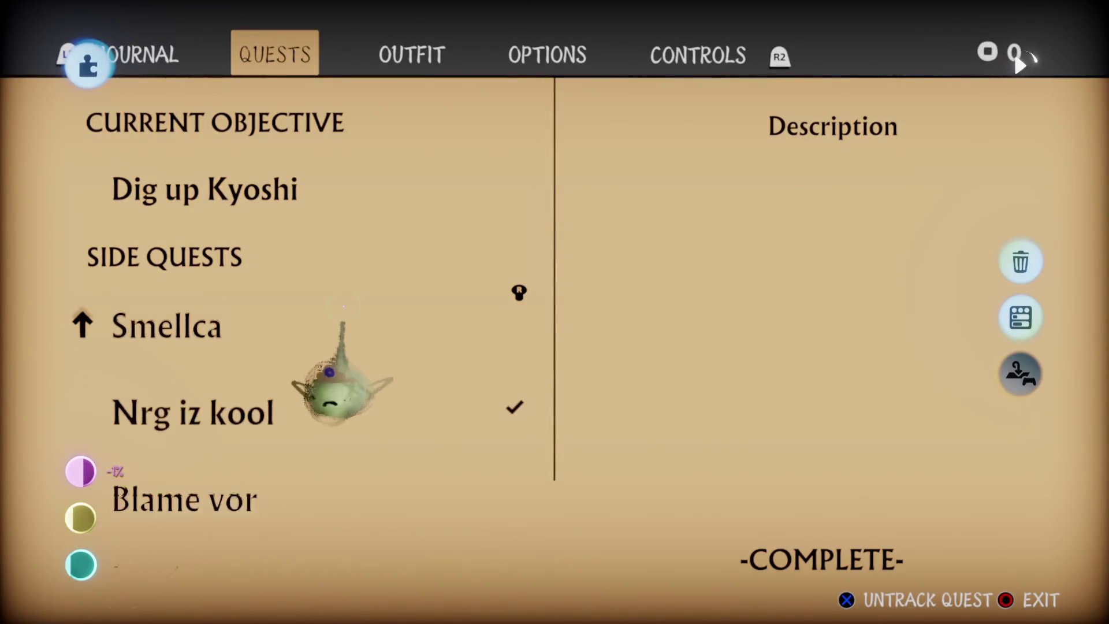
Scroll the side-quest list down and up, then return to the QUEST name text settings.
{"action": "key", "text": "Down"}
{"action": "key", "text": "Down"}
{"action": "key", "text": "Down"}
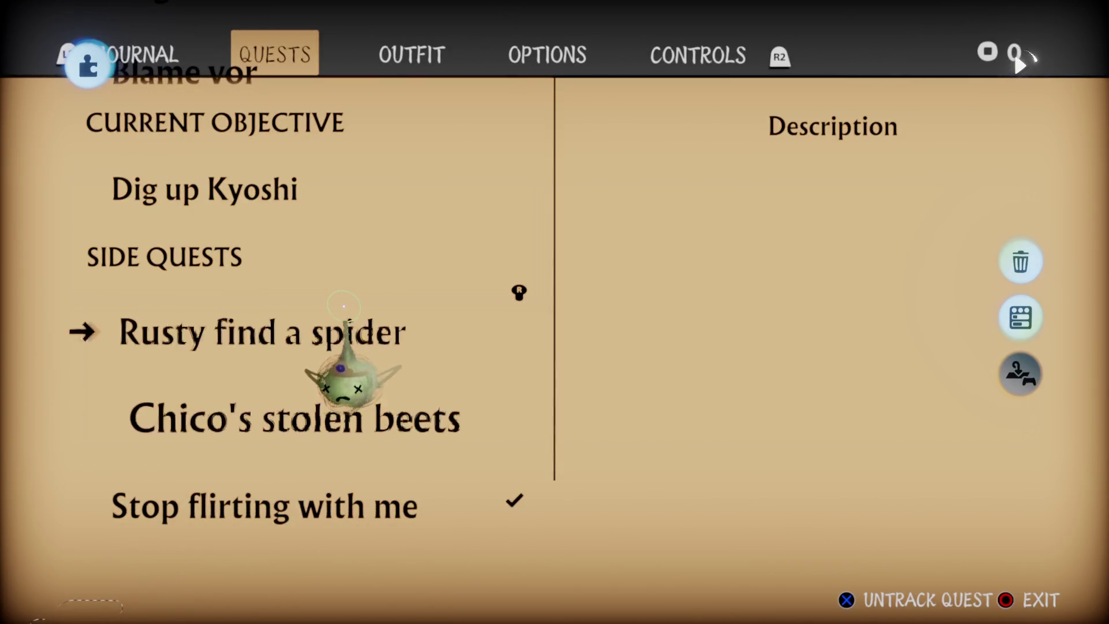
{"action": "key", "text": "Up"}
{"action": "key", "text": "Up"}
{"action": "key", "text": "Up"}
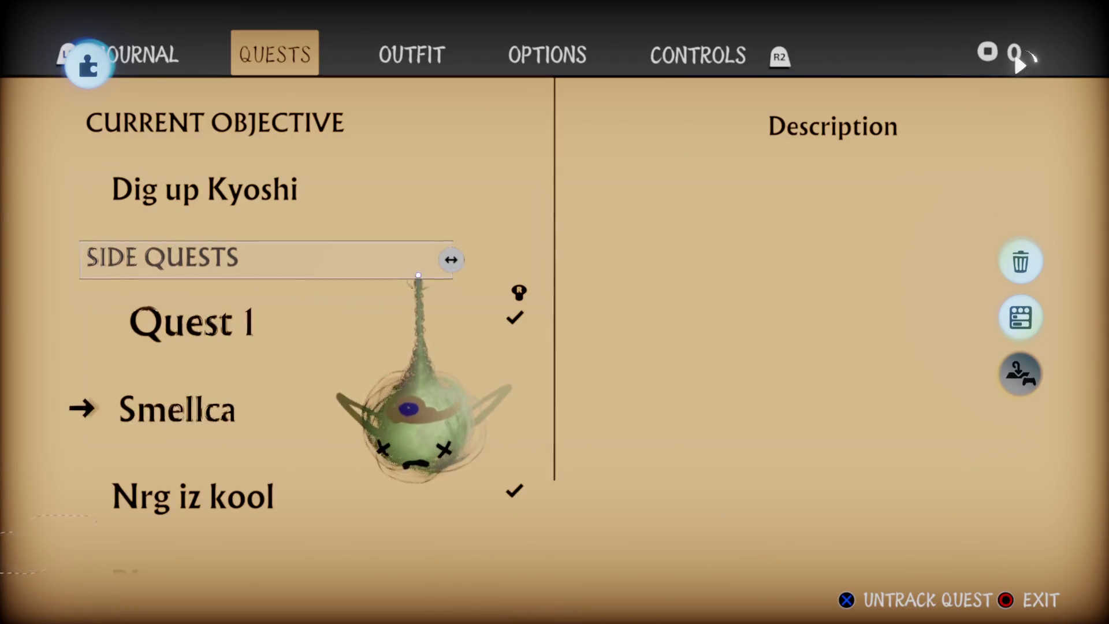
{"action": "key", "text": "Down"}
{"action": "key", "text": "Down"}
{"action": "key", "text": "Down"}
{"action": "key", "text": "Up"}
{"action": "key", "text": "Down"}
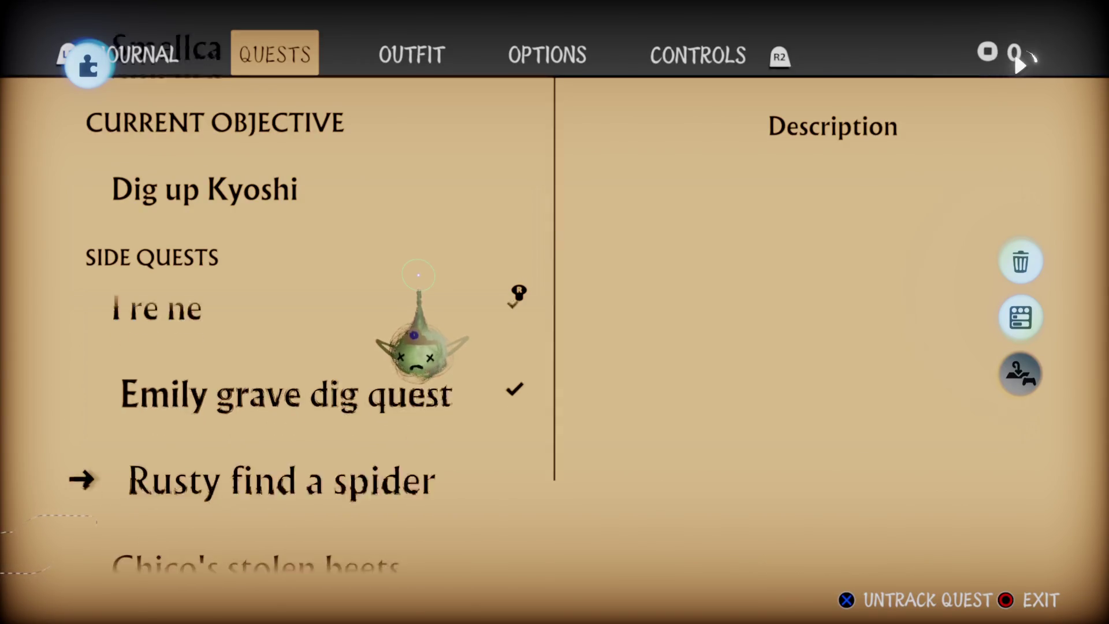
{"action": "key", "text": "Up"}
{"action": "key", "text": "Up"}
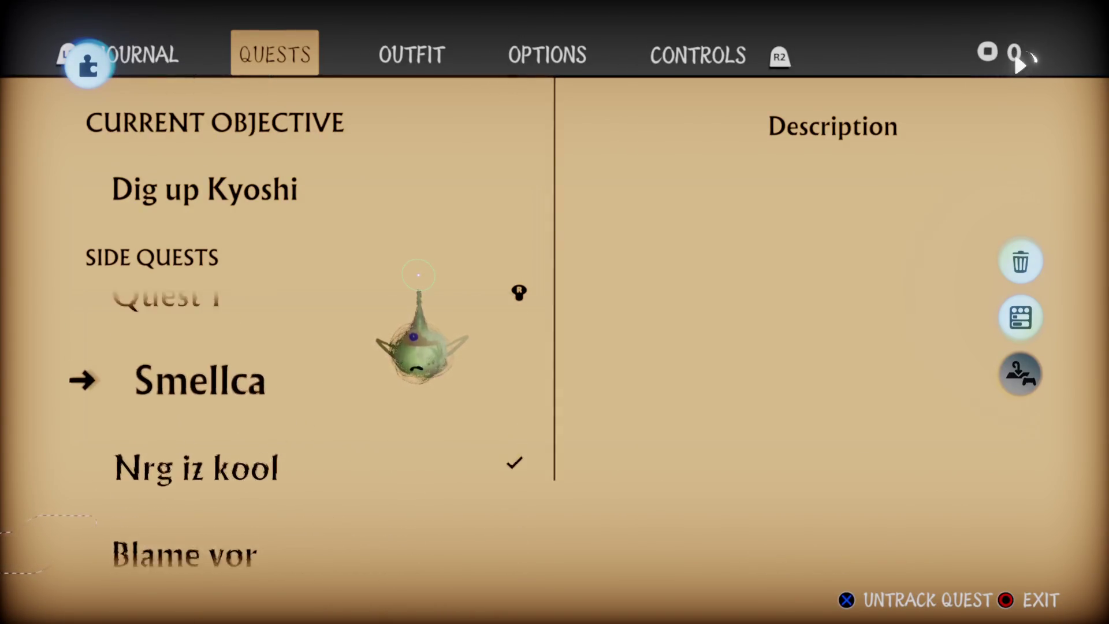
{"action": "key", "text": "Escape"}
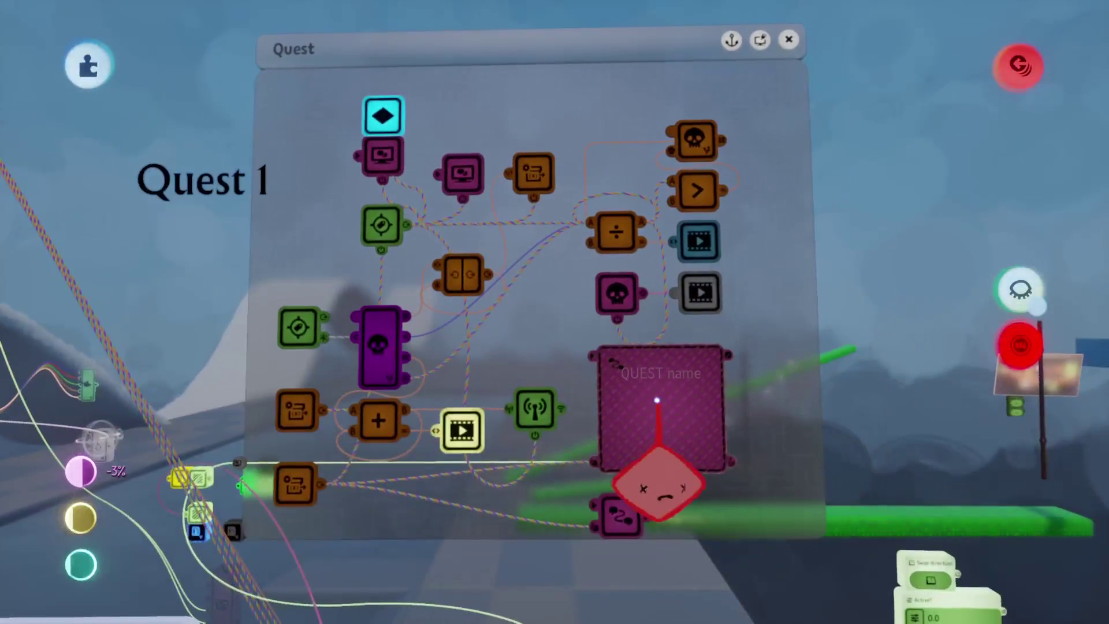
{"action": "left_click", "coordinate": [589, 389]}
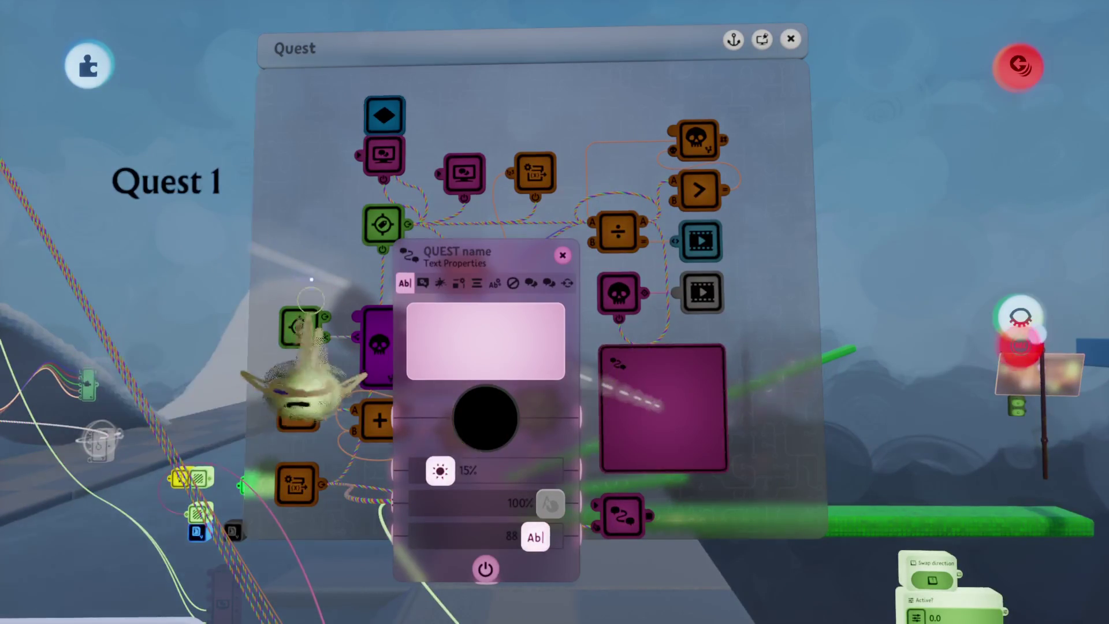
Scroll the journal's side quests between Blame vor, Emily grave dig and Rusty find a spider, then close it.
{"action": "key", "text": "Escape"}
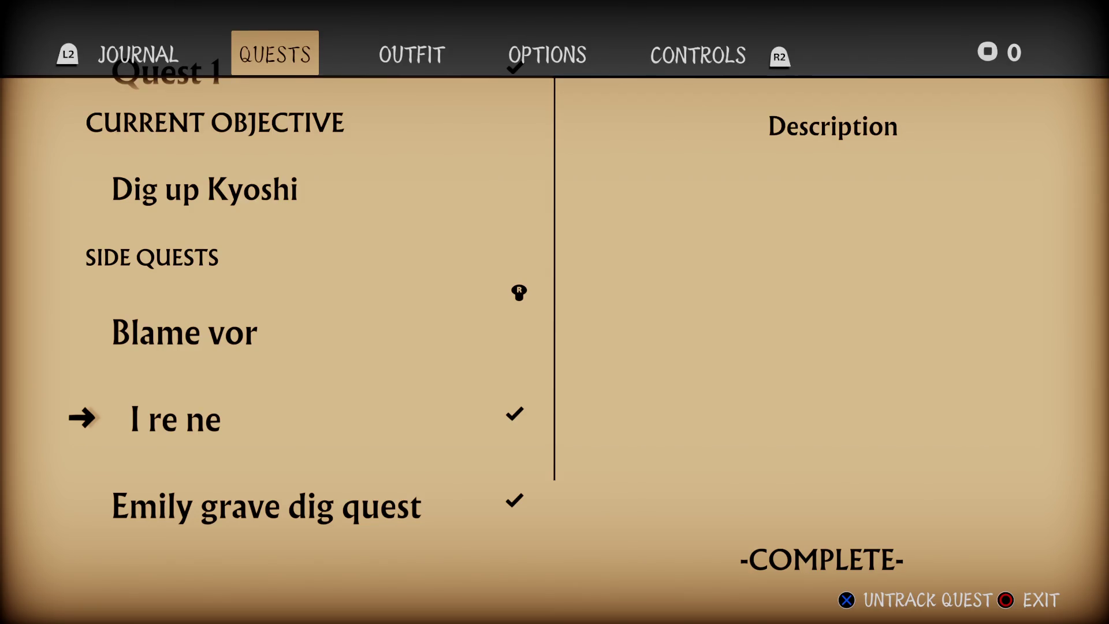
{"action": "key", "text": "Up"}
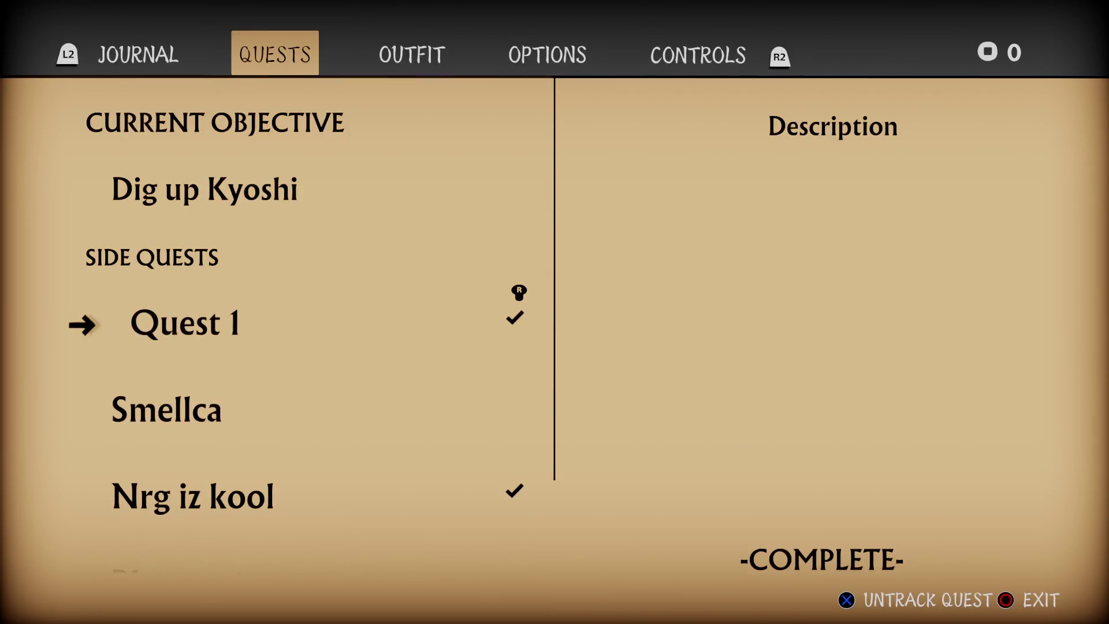
{"action": "key", "text": "Down"}
{"action": "key", "text": "Down"}
{"action": "key", "text": "Down"}
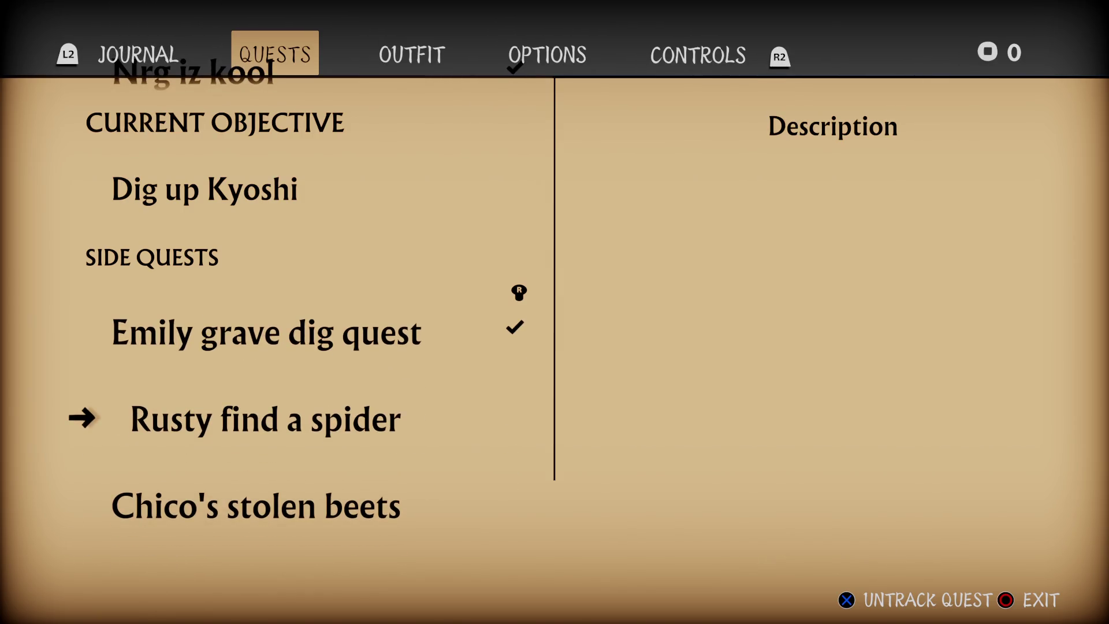
{"action": "key", "text": "Up"}
{"action": "key", "text": "Down"}
{"action": "key", "text": "Escape"}
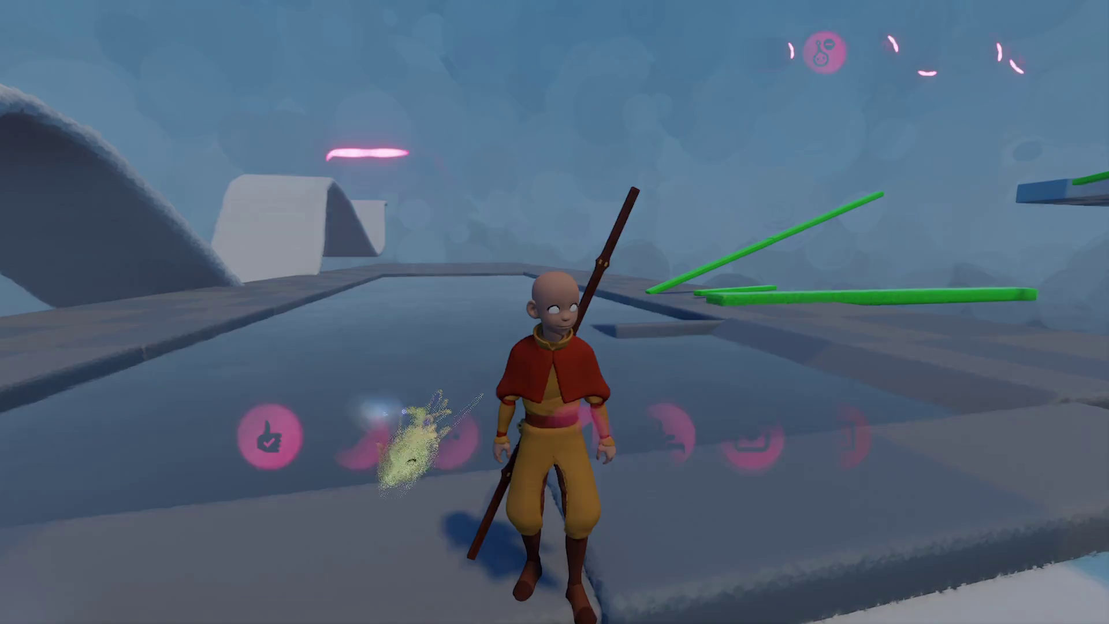
Return to edit mode and place a sphere, deleting and restoring it twice before turning back to the logic.
{"action": "left_click", "coordinate": [357, 437]}
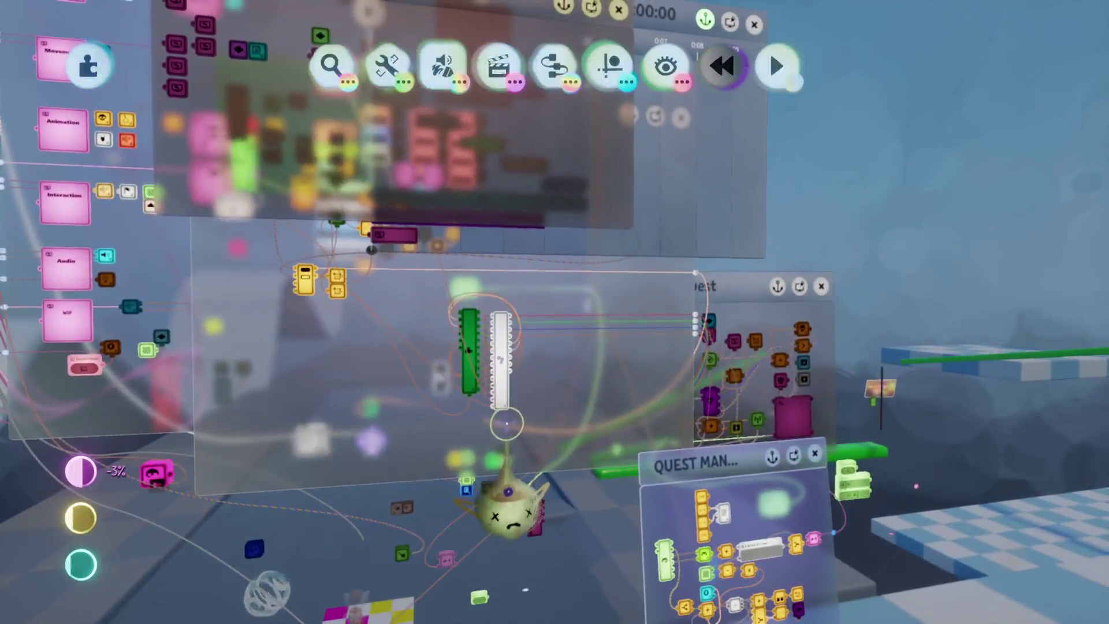
{"action": "mouse_move", "coordinate": [560, 397]}
{"action": "left_mouse_down"}
{"action": "mouse_move", "coordinate": [738, 186]}
{"action": "mouse_move", "coordinate": [709, 211]}
{"action": "left_mouse_up"}
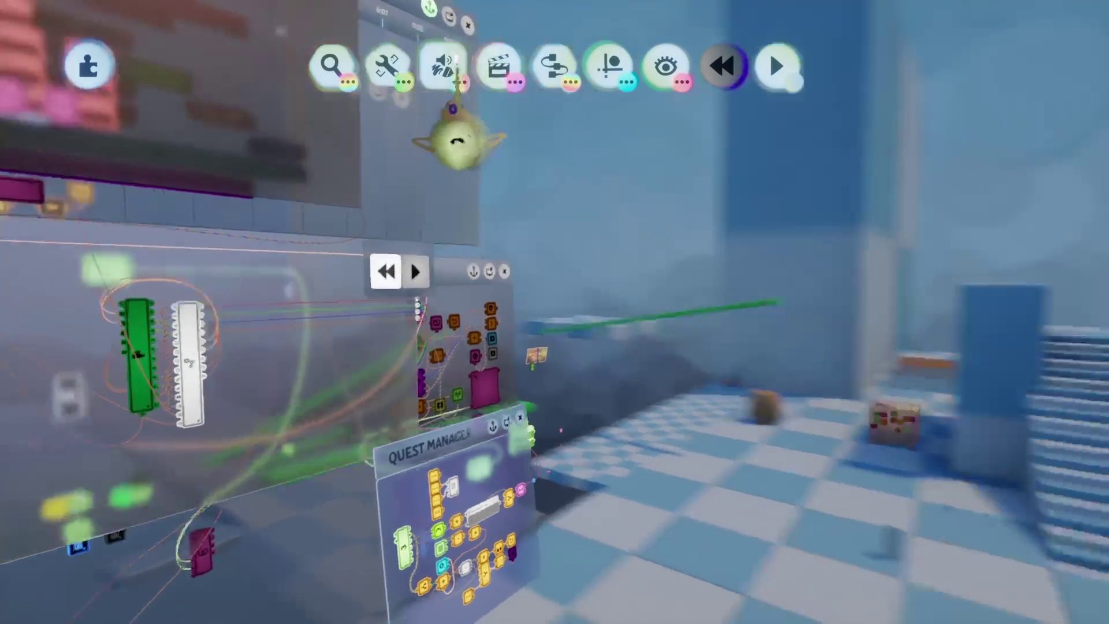
{"action": "left_click", "coordinate": [457, 87]}
{"action": "left_click", "coordinate": [444, 122]}
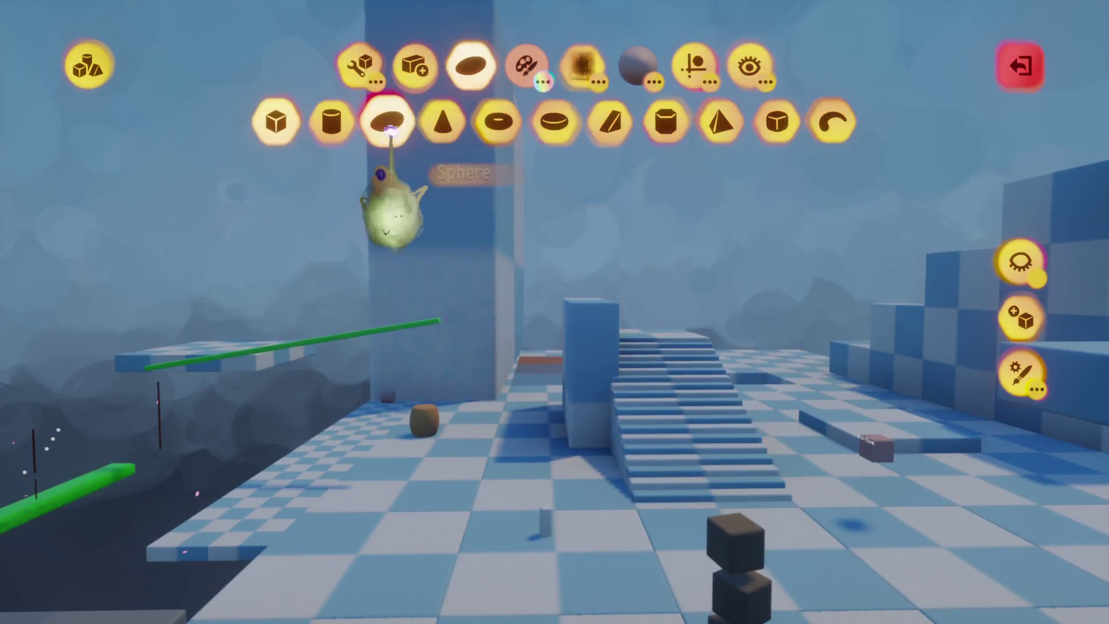
{"action": "left_click", "coordinate": [384, 211]}
{"action": "key", "text": "Escape"}
{"action": "key", "text": "Delete"}
{"action": "key", "text": "ctrl+z"}
{"action": "key", "text": "Delete"}
{"action": "key", "text": "ctrl+z"}
{"action": "mouse_move", "coordinate": [398, 248]}
{"action": "left_mouse_down"}
{"action": "mouse_move", "coordinate": [477, 260]}
{"action": "mouse_move", "coordinate": [532, 248]}
{"action": "mouse_move", "coordinate": [754, 148]}
{"action": "left_mouse_up"}
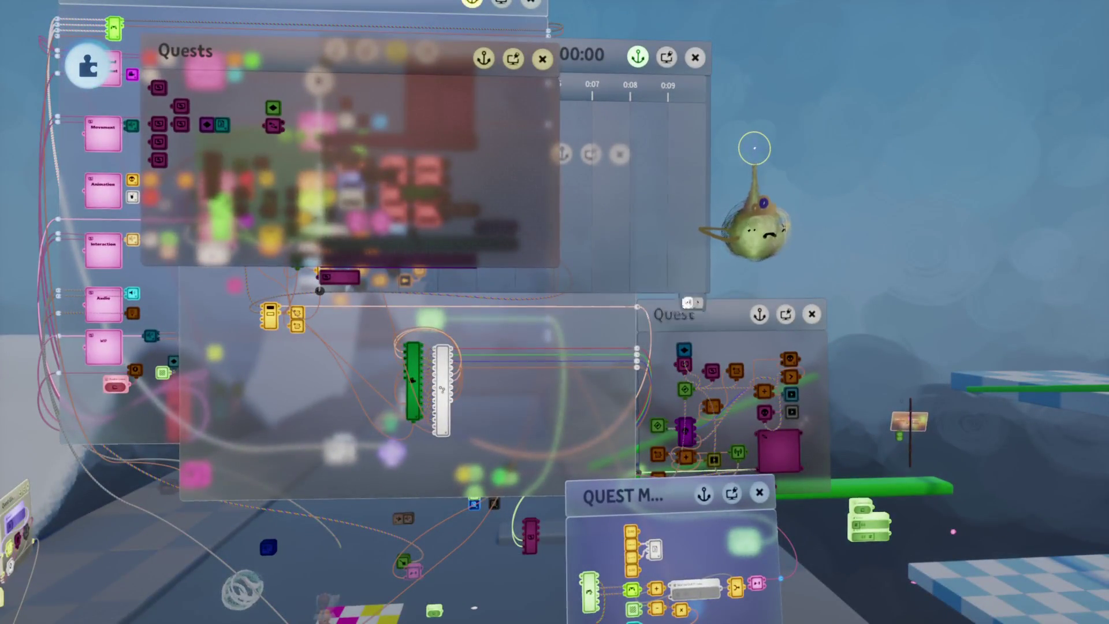
{"action": "key", "text": "Escape"}
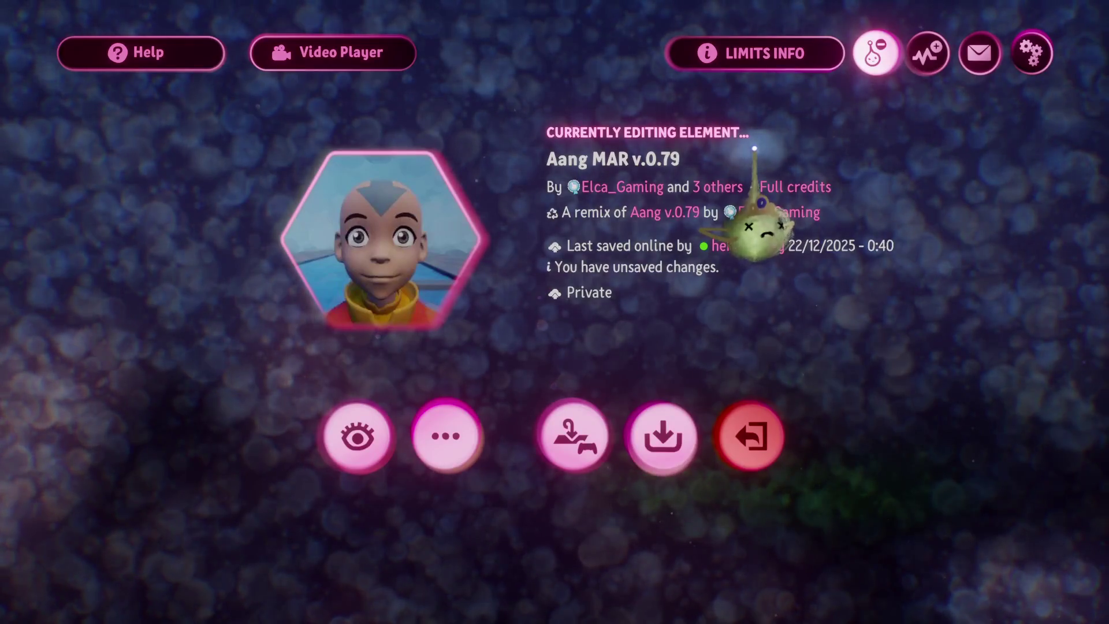
{"action": "key", "text": "Escape"}
Shift the Keyframe and wire gadgets left and place the node below the Keyframe gadget.
{"action": "scroll", "coordinate": [759, 182], "scroll_direction": "up", "scroll_amount": 10}
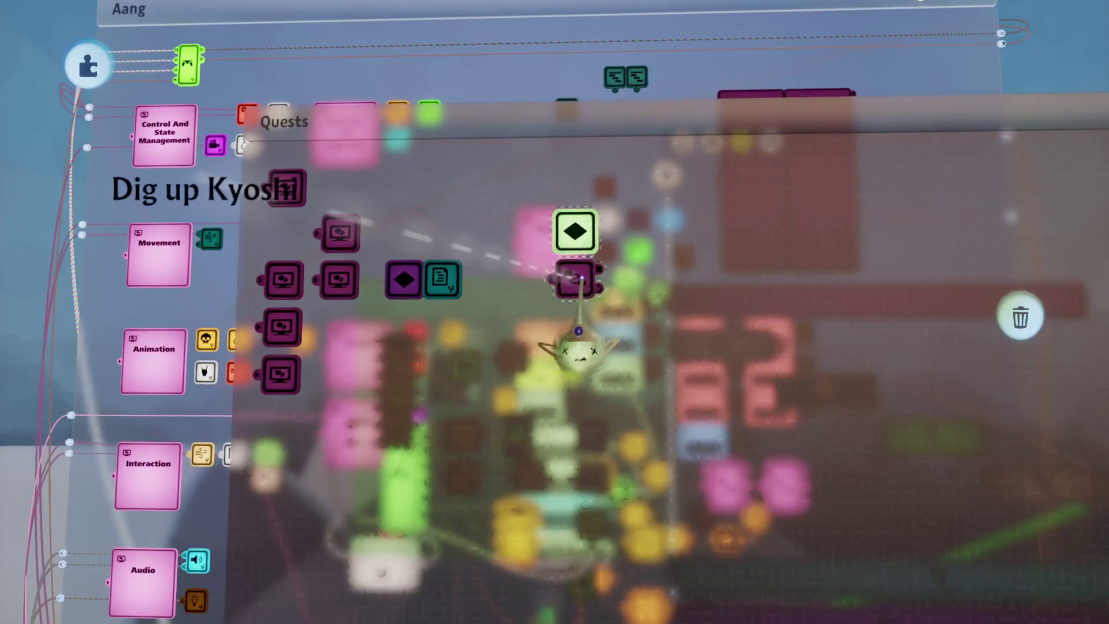
{"action": "left_click_drag", "start_coordinate": [580, 294], "coordinate": [542, 297]}
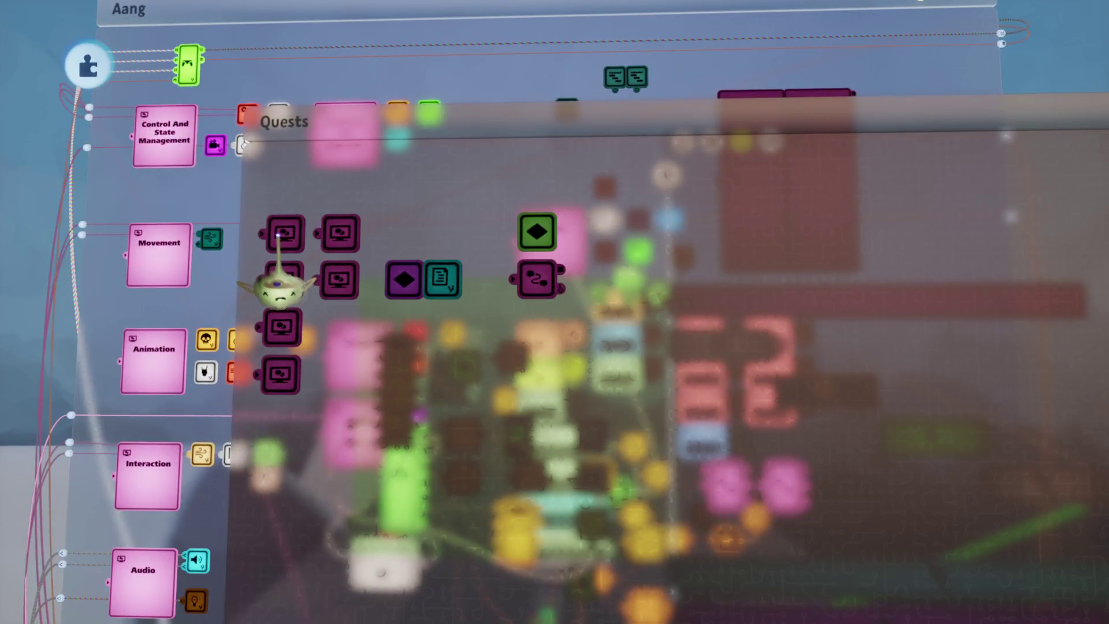
{"action": "scroll", "coordinate": [281, 278], "scroll_direction": "down", "scroll_amount": 3}
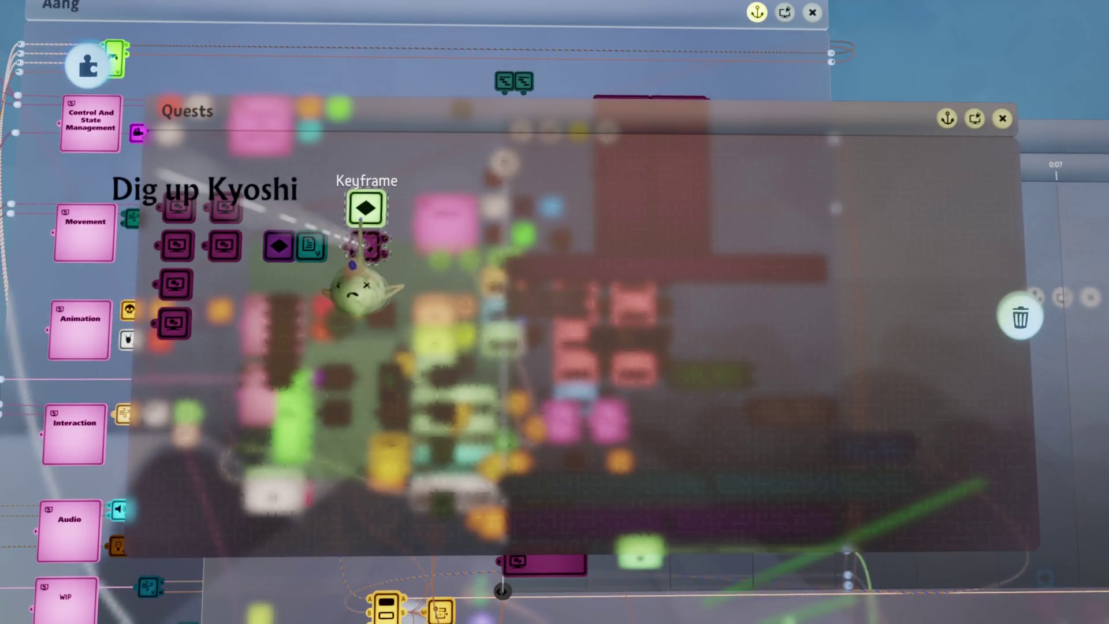
{"action": "left_click", "coordinate": [349, 276]}
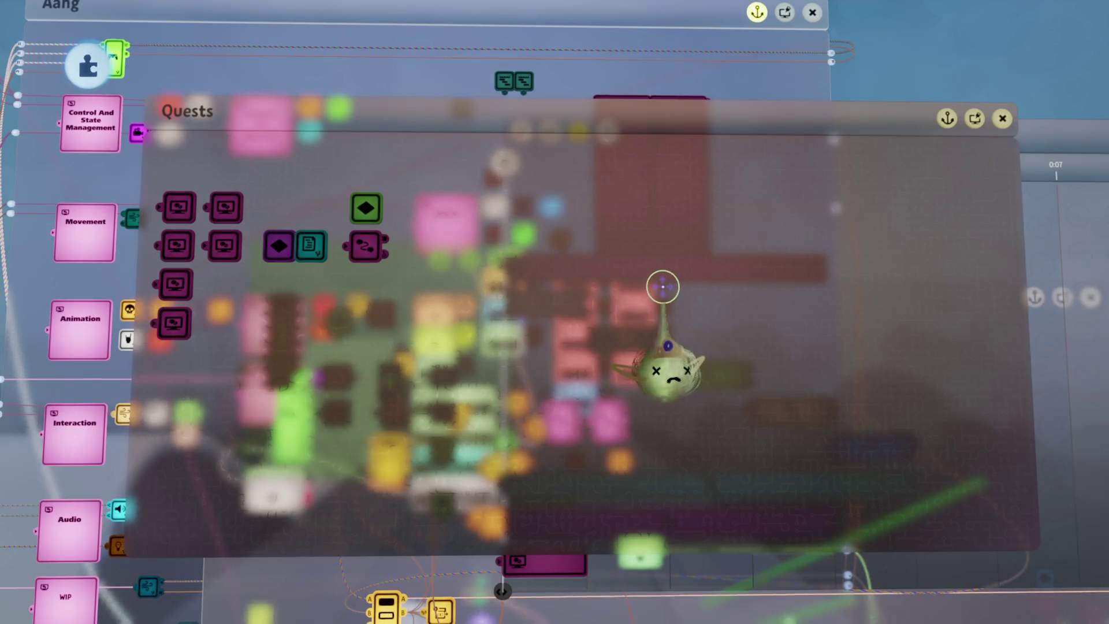
{"action": "key", "text": "Escape"}
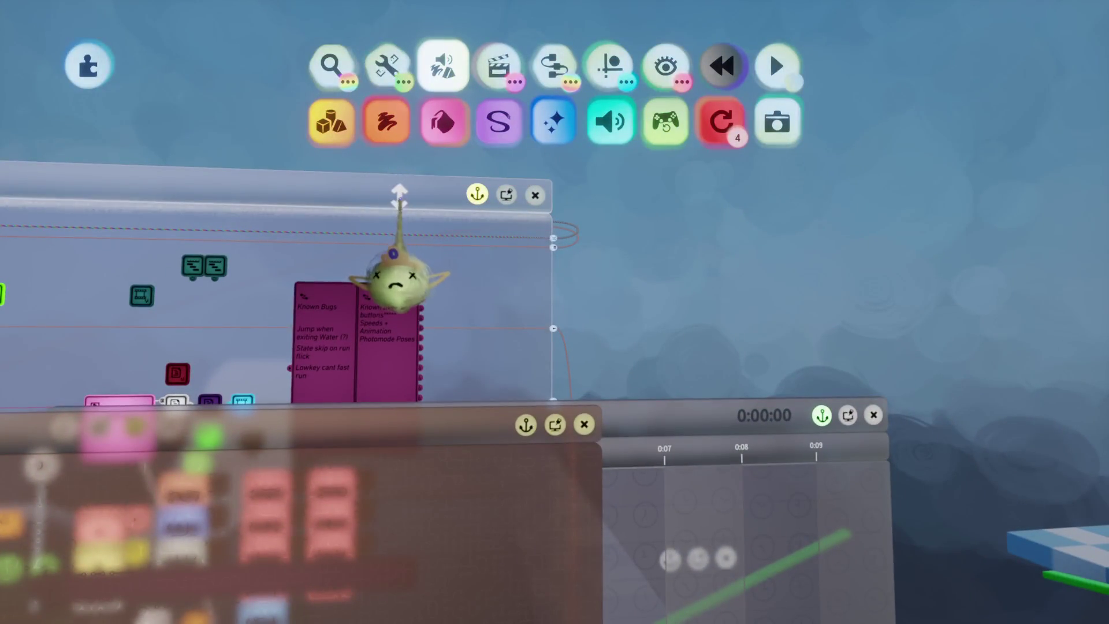
Inspect the timeline controls, close the Menu timeline canvas, and open the journal's quest list.
{"action": "scroll", "coordinate": [399, 295], "scroll_direction": "down", "scroll_amount": 5}
{"action": "scroll", "coordinate": [459, 272], "scroll_direction": "down", "scroll_amount": 5}
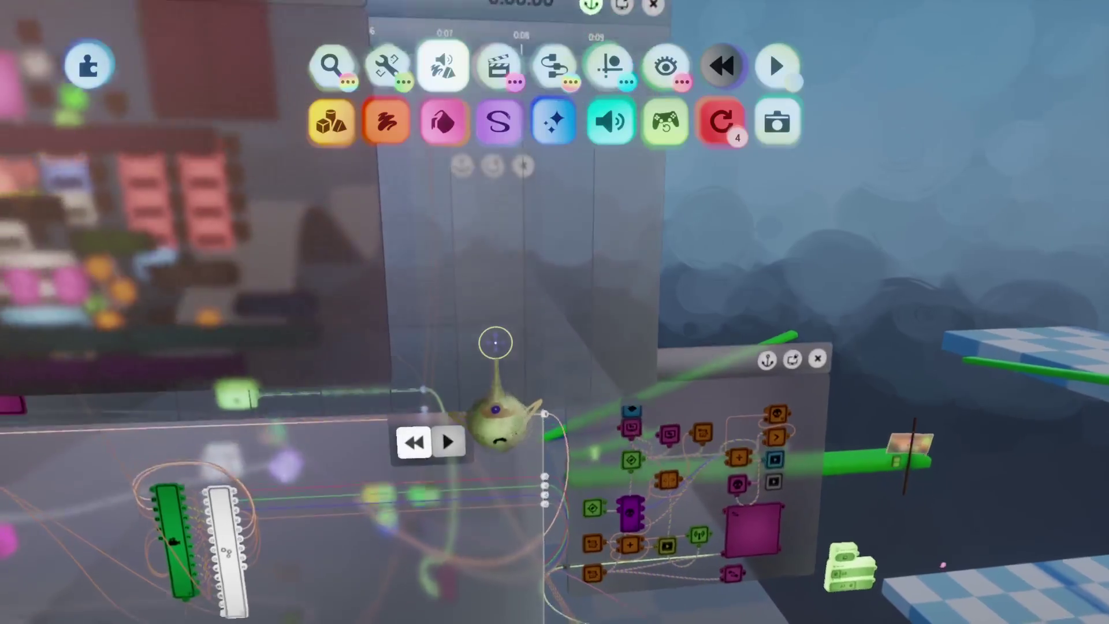
{"action": "scroll", "coordinate": [523, 404], "scroll_direction": "left", "scroll_amount": 3}
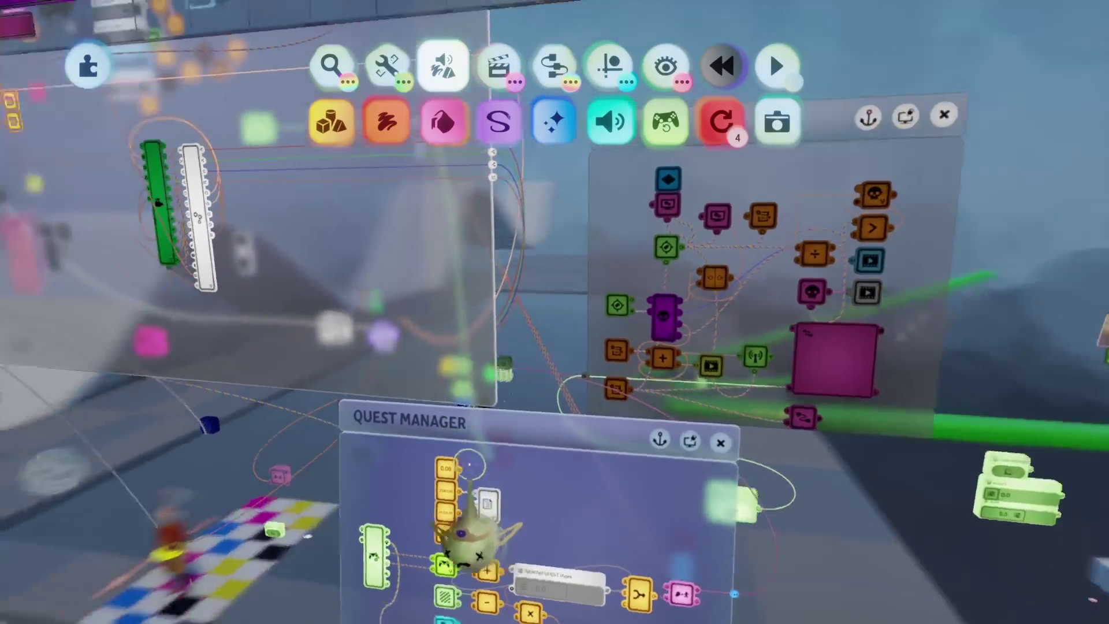
{"action": "left_click", "coordinate": [676, 379]}
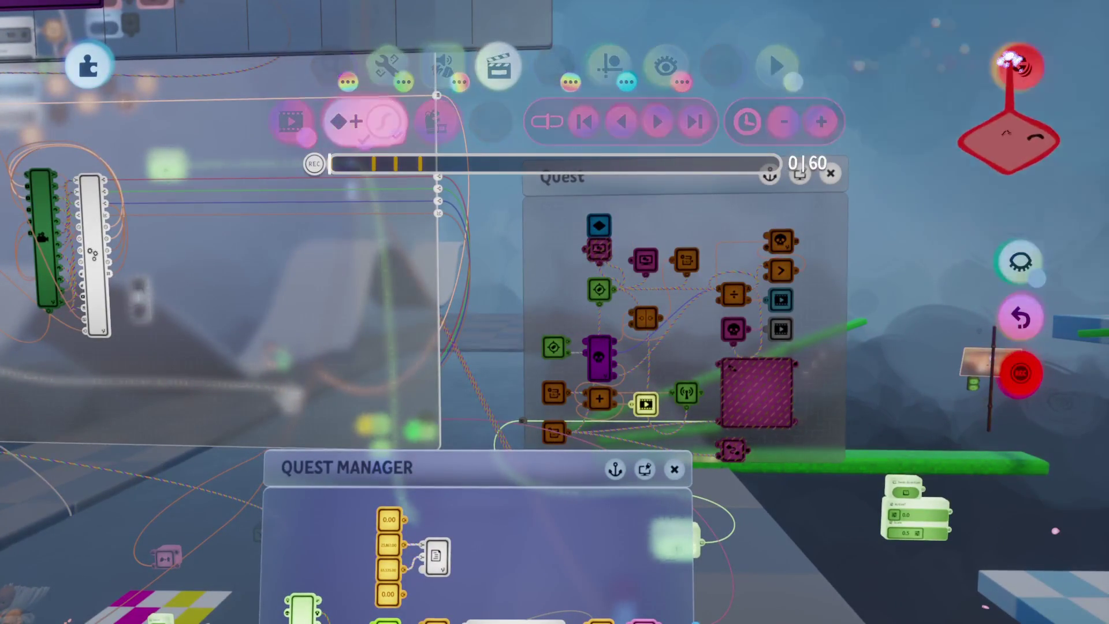
{"action": "key", "text": "Escape"}
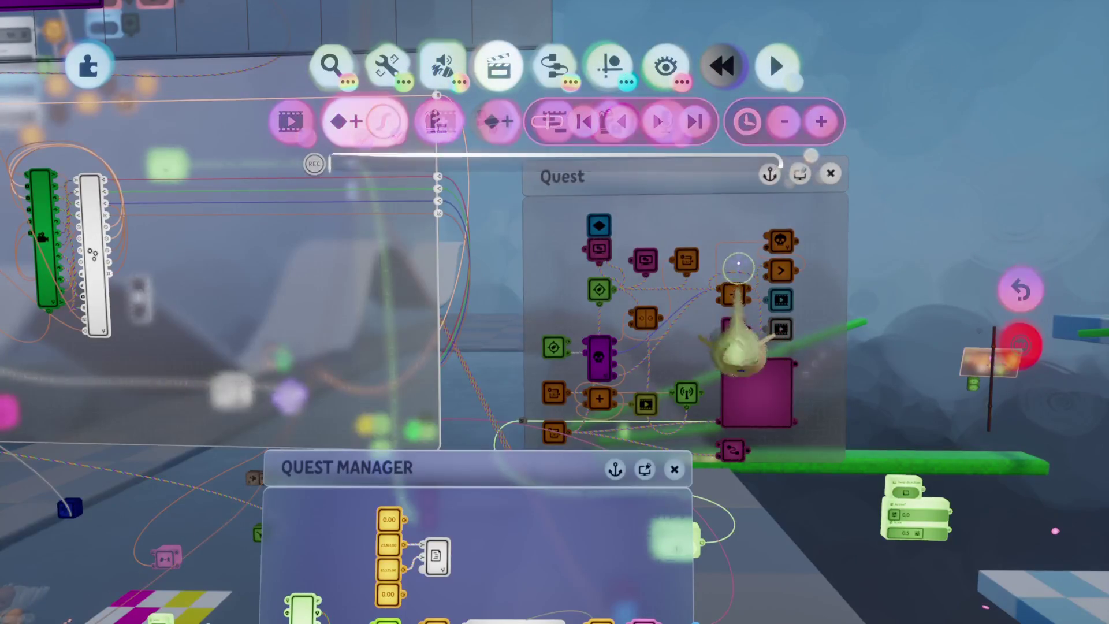
{"action": "scroll", "coordinate": [748, 269], "scroll_direction": "down", "scroll_amount": 5}
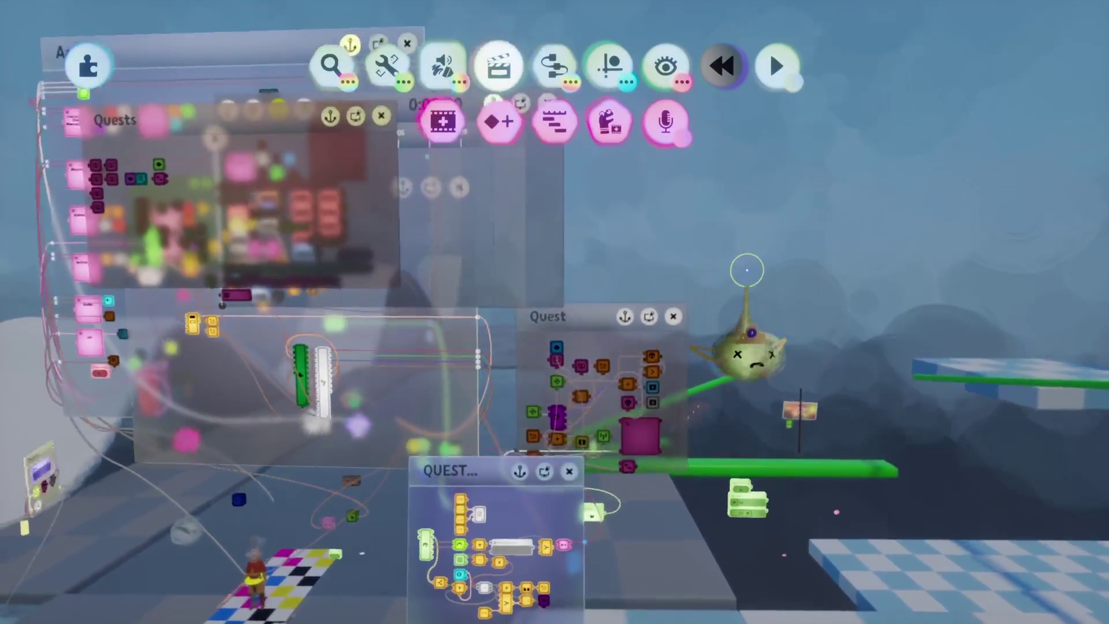
{"action": "scroll", "coordinate": [748, 270], "scroll_direction": "up", "scroll_amount": 5}
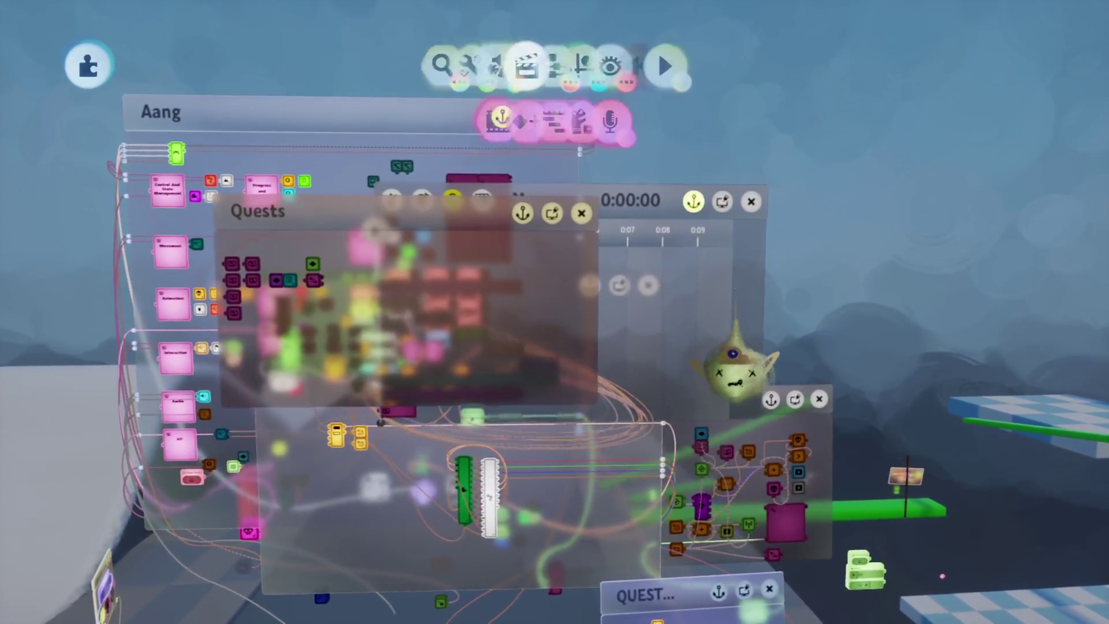
{"action": "scroll", "coordinate": [733, 367], "scroll_direction": "up", "scroll_amount": 4}
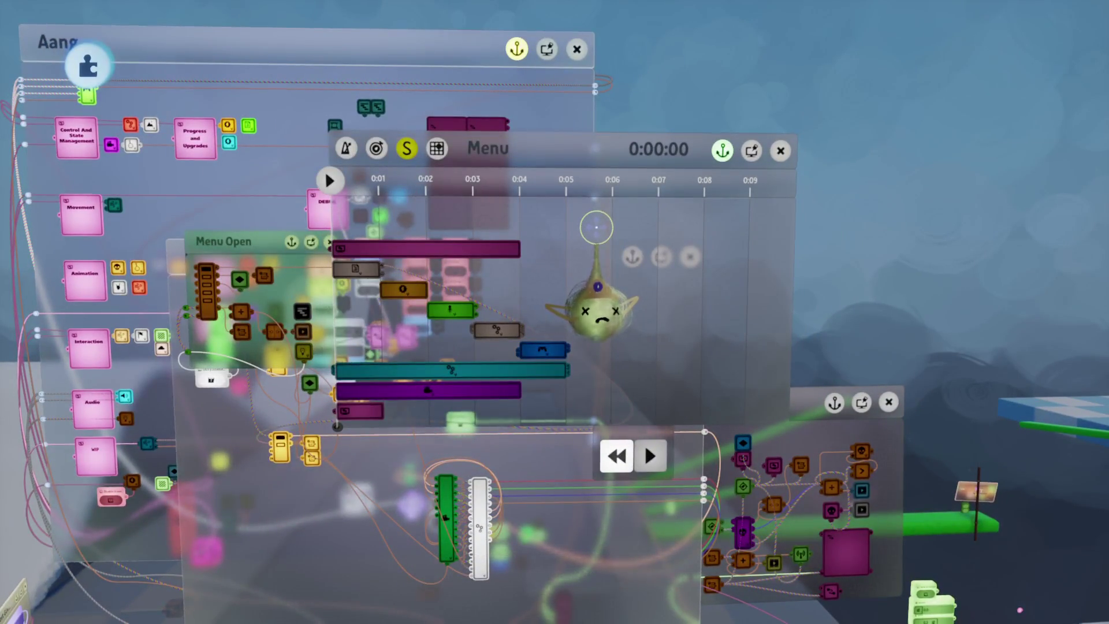
{"action": "key", "text": "Escape"}
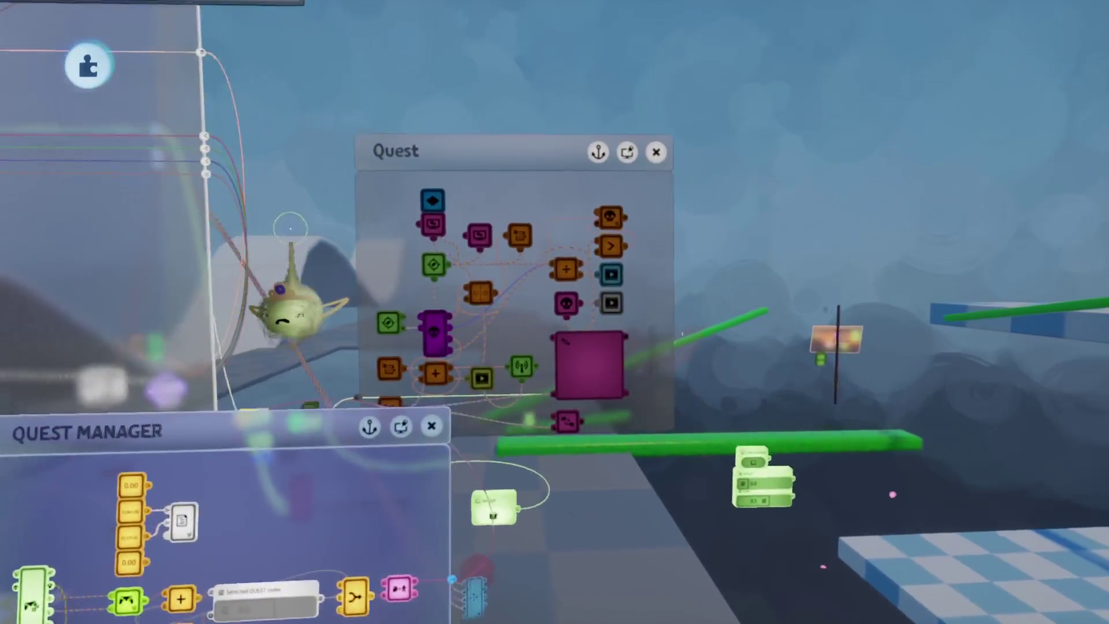
{"action": "key", "text": "Right"}
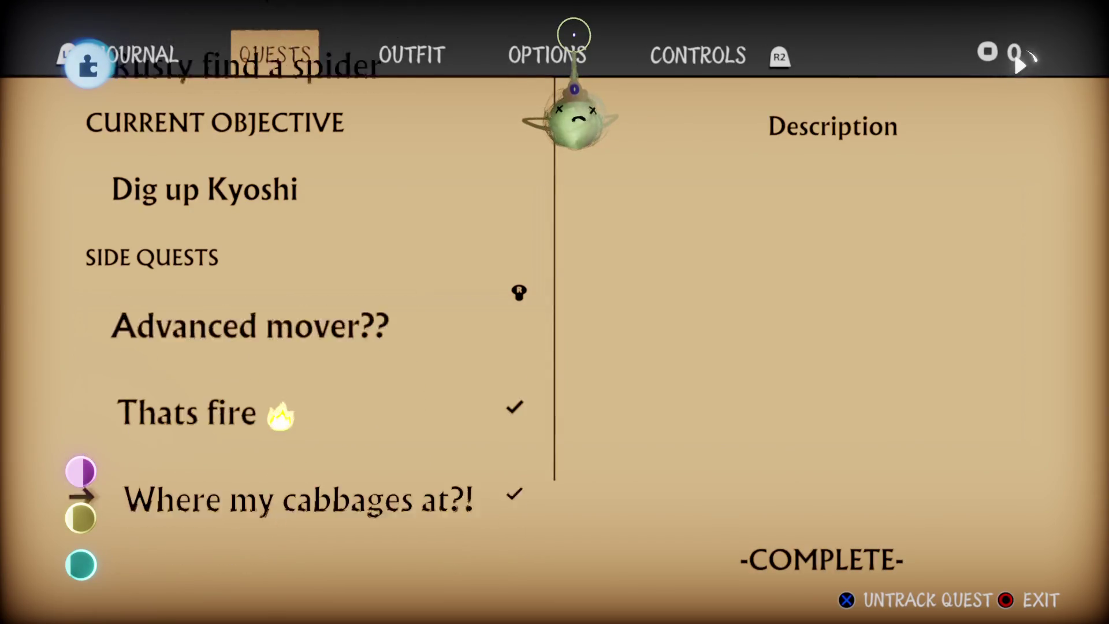
Move the thumb text box, set its padding to 0%, and narrow it into a thin bar.
{"action": "key", "text": "Down"}
{"action": "key", "text": "Down"}
{"action": "key", "text": "Down"}
{"action": "key", "text": "Up"}
{"action": "key", "text": "Up"}
{"action": "key", "text": "Up"}
{"action": "key", "text": "Up"}
{"action": "key", "text": "Up"}
{"action": "key", "text": "Up"}
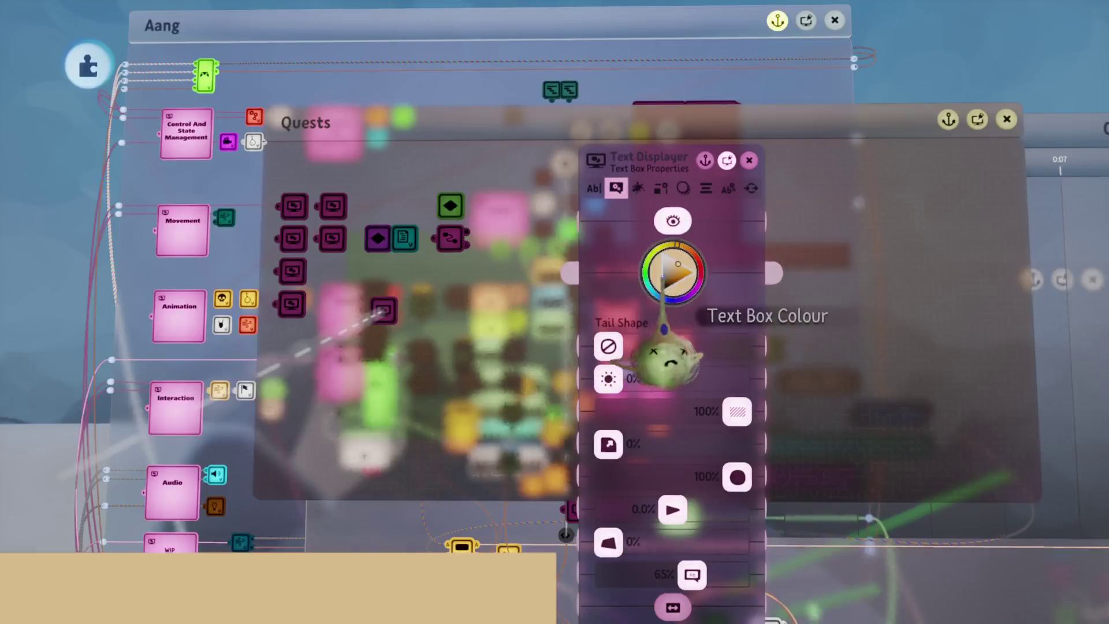
{"action": "key", "text": "s"}
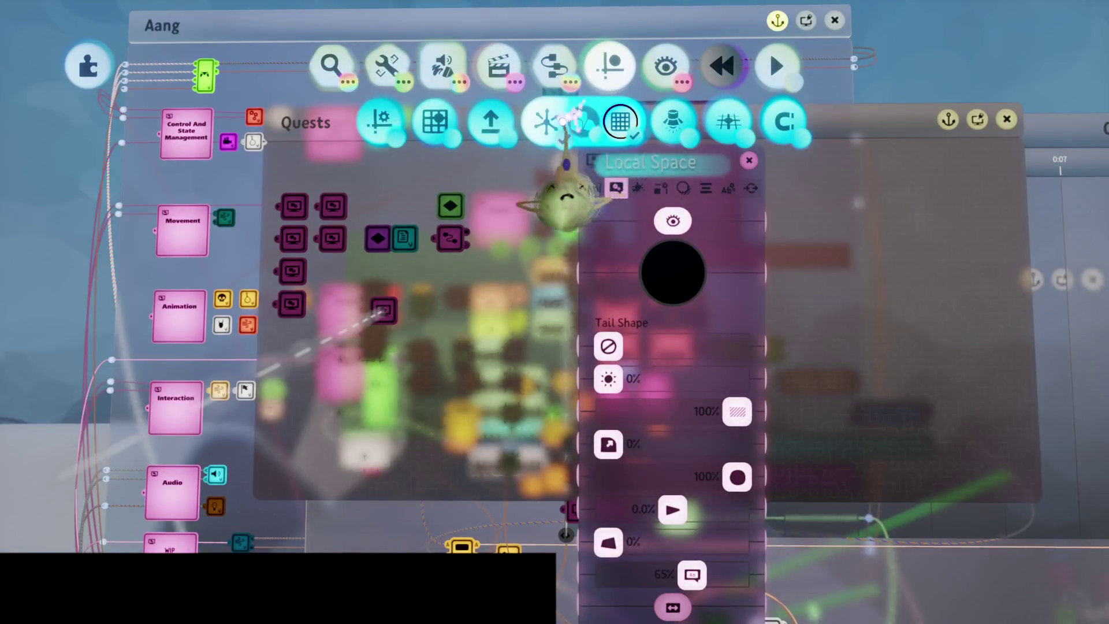
{"action": "key", "text": "Escape"}
{"action": "mouse_move", "coordinate": [537, 455]}
{"action": "left_mouse_down"}
{"action": "mouse_move", "coordinate": [554, 381]}
{"action": "mouse_move", "coordinate": [546, 363]}
{"action": "left_mouse_up"}
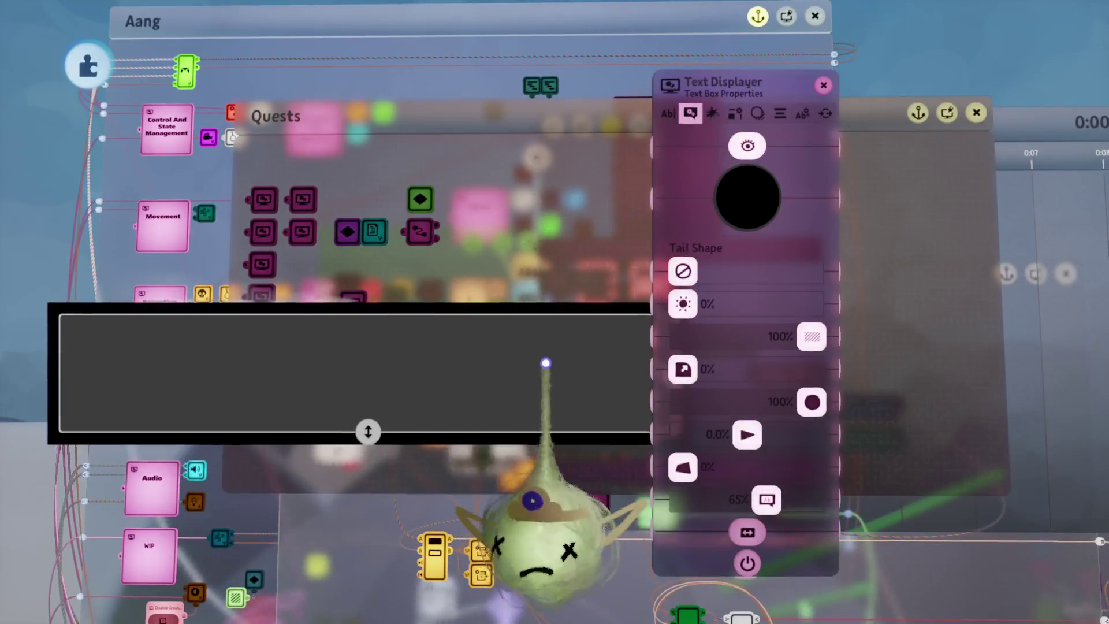
{"action": "left_click_drag", "start_coordinate": [766, 500], "coordinate": [462, 498]}
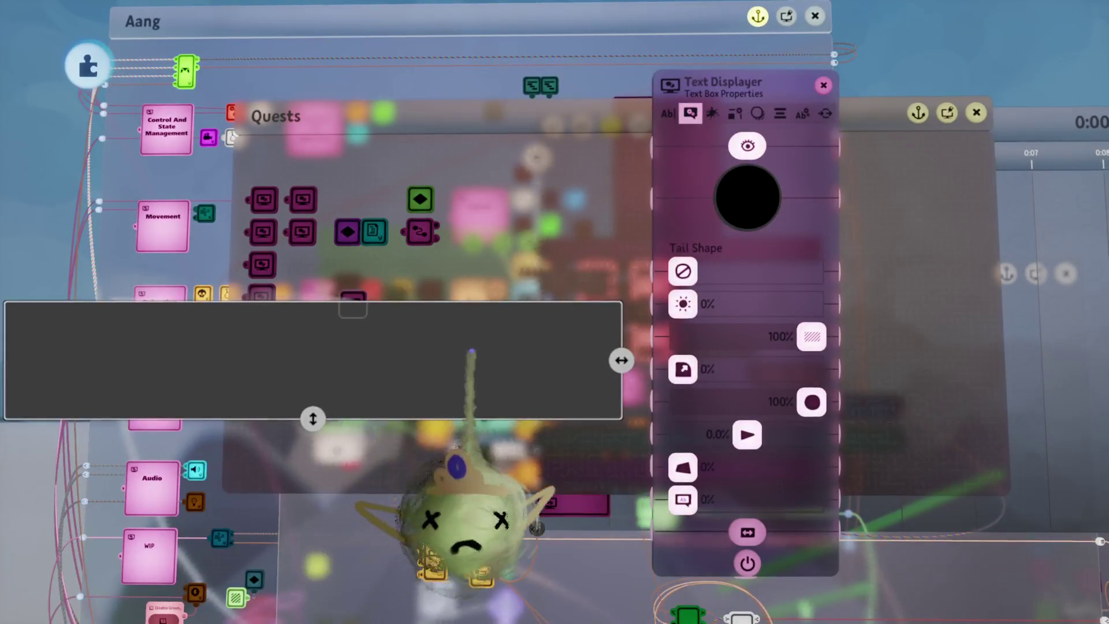
{"action": "mouse_move", "coordinate": [618, 359]}
{"action": "left_mouse_down"}
{"action": "mouse_move", "coordinate": [340, 361]}
{"action": "mouse_move", "coordinate": [35, 318]}
{"action": "mouse_move", "coordinate": [28, 331]}
{"action": "mouse_move", "coordinate": [121, 332]}
{"action": "mouse_move", "coordinate": [143, 359]}
{"action": "mouse_move", "coordinate": [87, 446]}
{"action": "mouse_move", "coordinate": [70, 520]}
{"action": "left_mouse_up"}
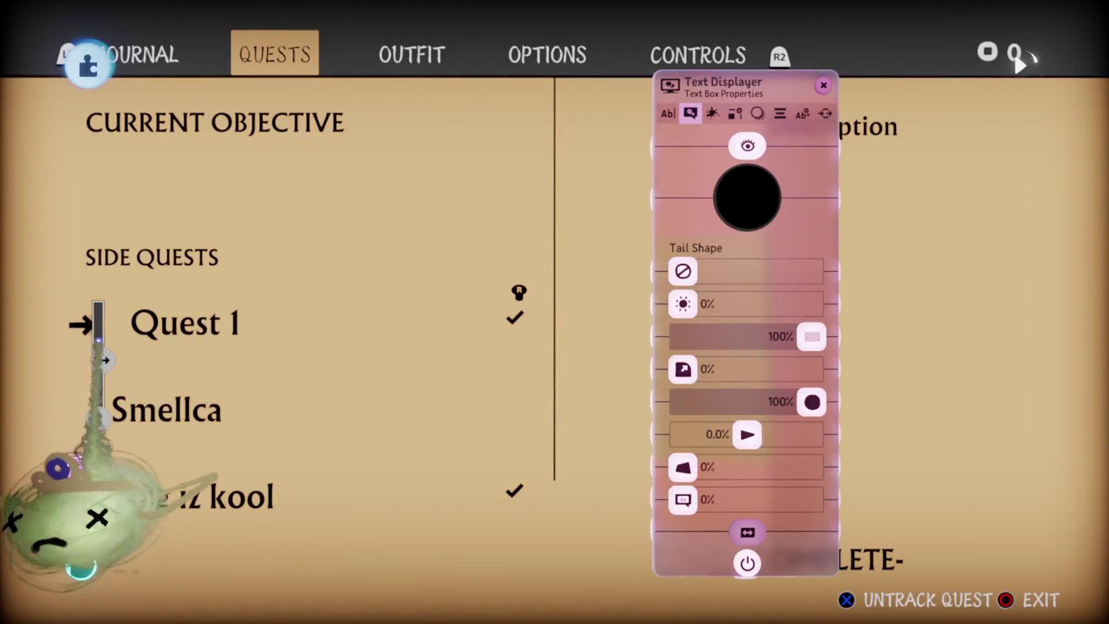
Play-test the journal, scrolling the side-quest list to watch the thumb move.
{"action": "key", "text": "Tab"}
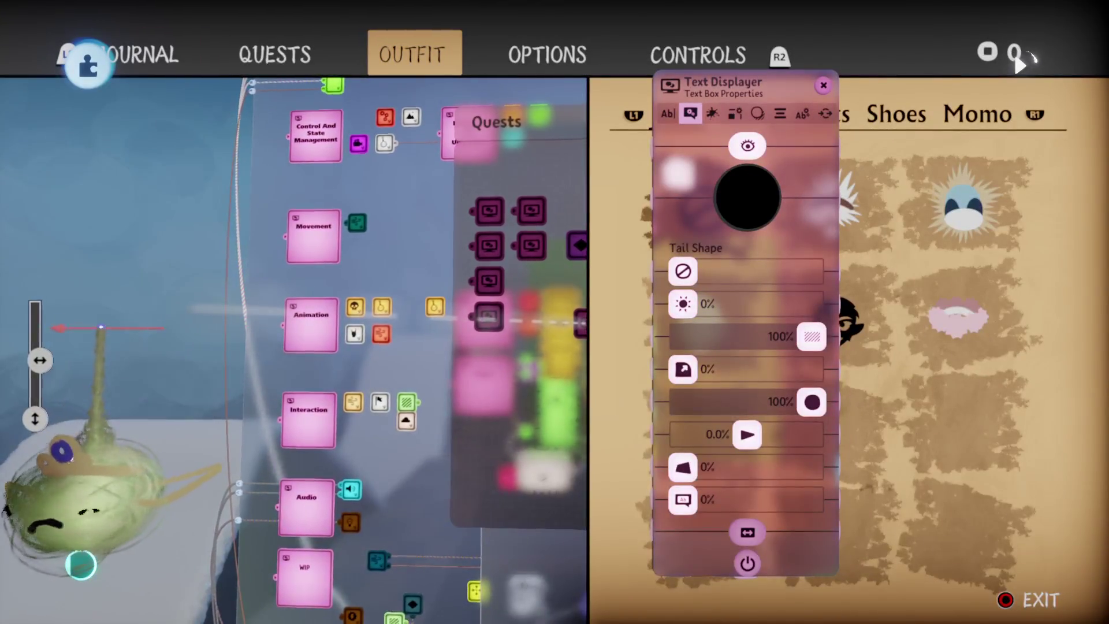
{"action": "key", "text": "Escape"}
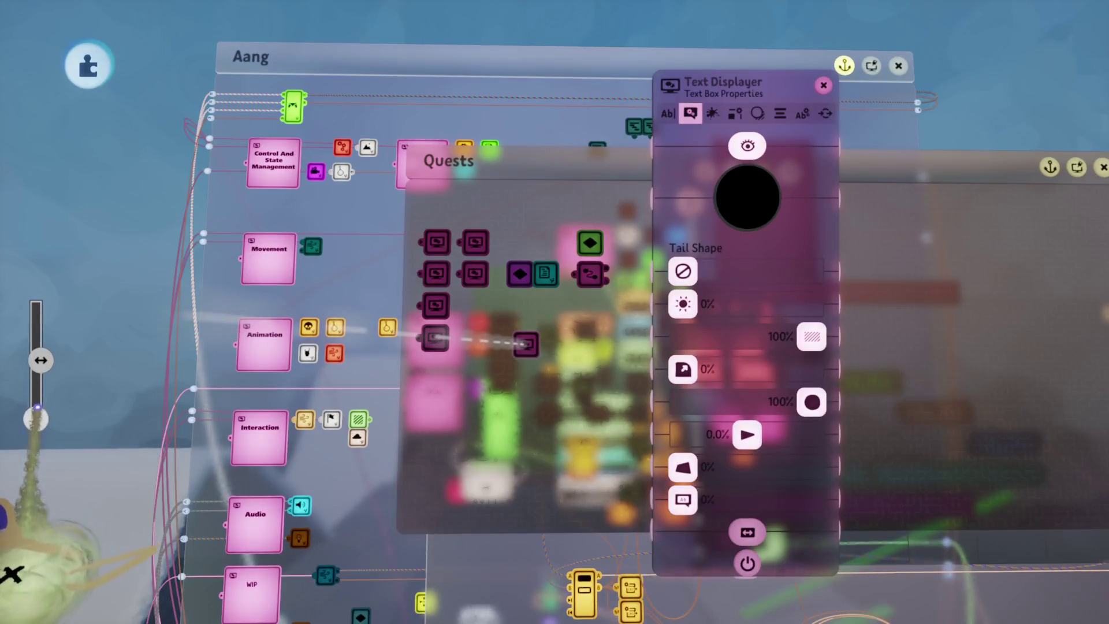
{"action": "key", "text": "space"}
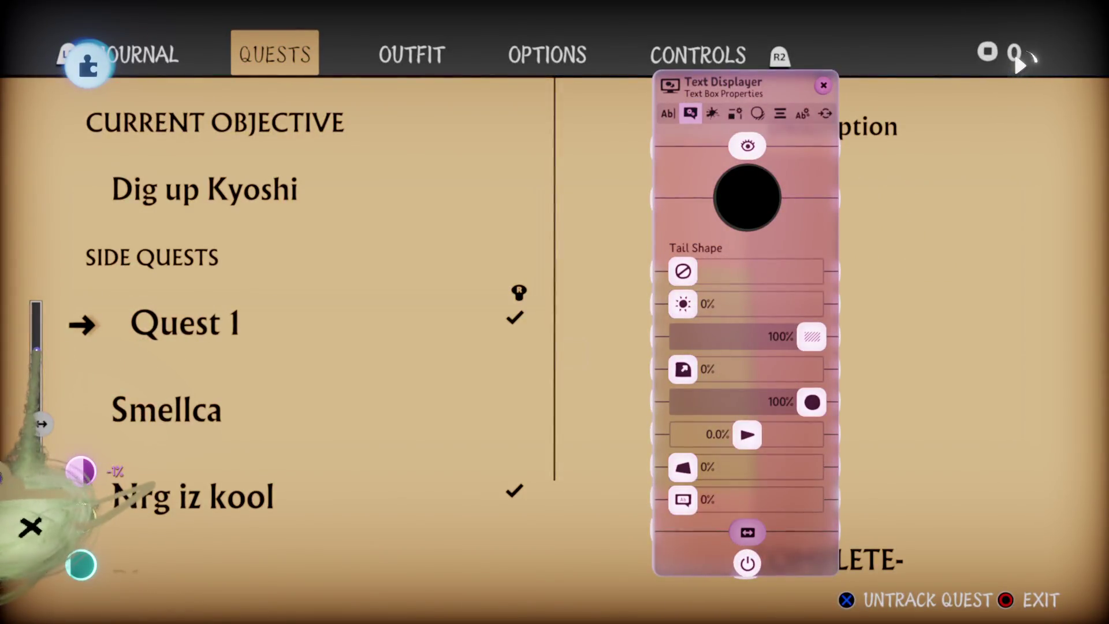
{"action": "key", "text": "space"}
{"action": "key", "text": "space"}
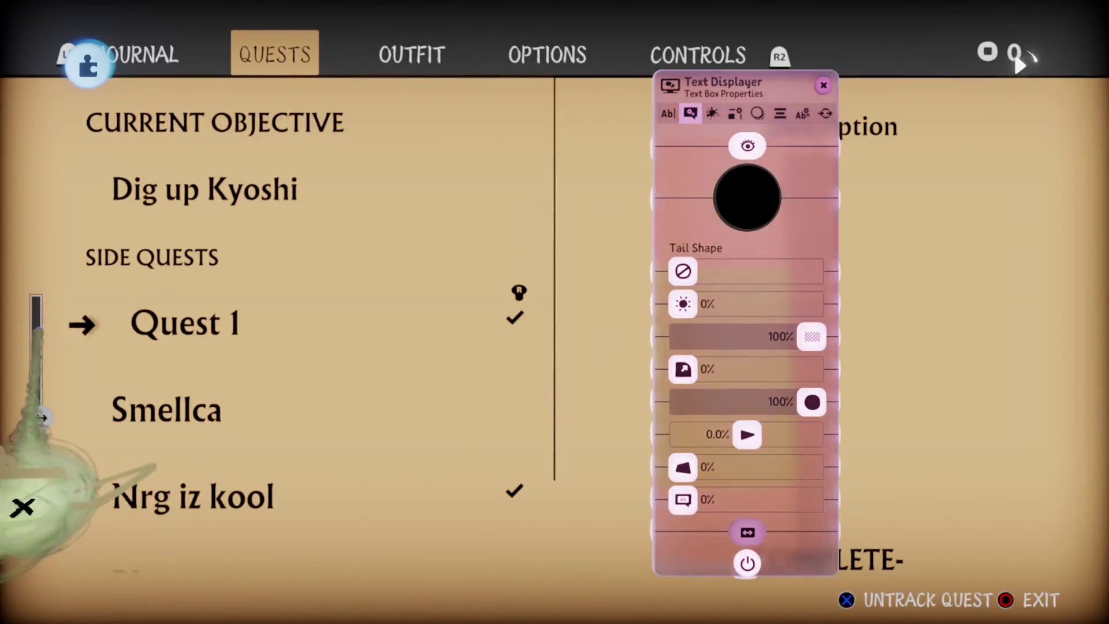
{"action": "left_click", "coordinate": [1015, 57]}
{"action": "left_click", "coordinate": [1016, 56]}
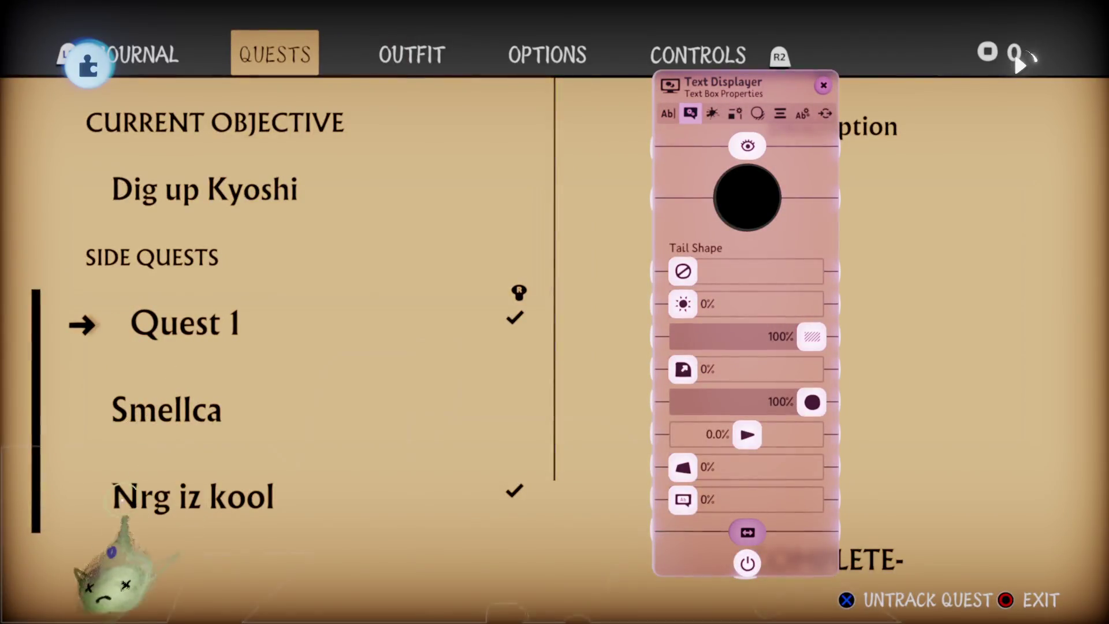
{"action": "scroll", "coordinate": [288, 405], "scroll_direction": "down", "scroll_amount": 5}
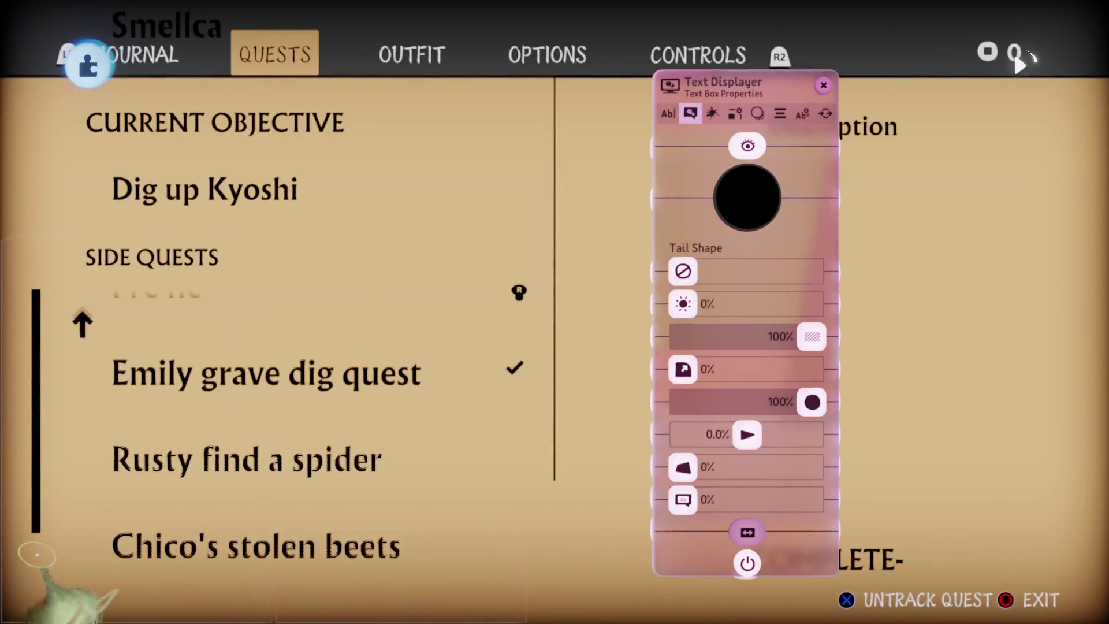
{"action": "left_click", "coordinate": [1018, 60]}
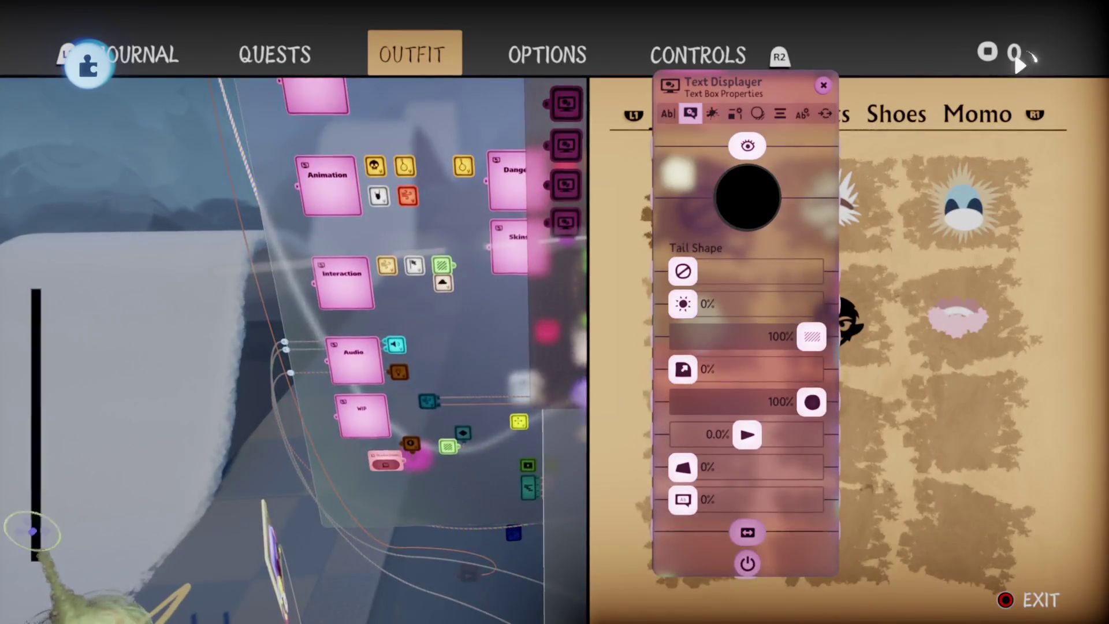
{"action": "left_click", "coordinate": [1019, 61]}
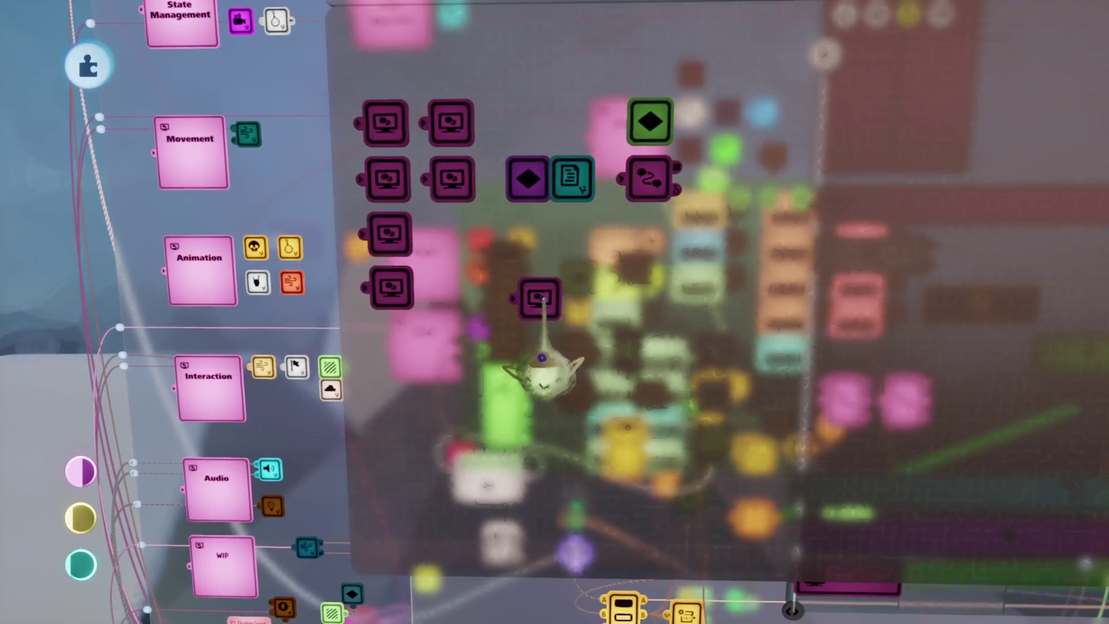
Widen the Text Displayer's box and raise its corner rounding to 100%.
{"action": "left_click", "coordinate": [533, 292]}
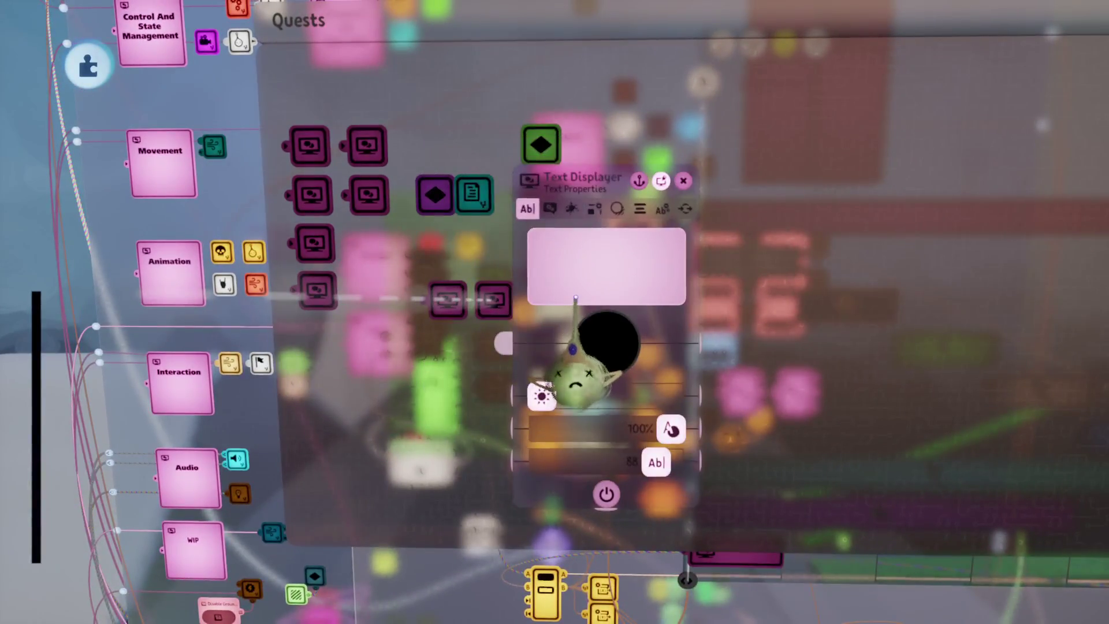
{"action": "left_click", "coordinate": [465, 263]}
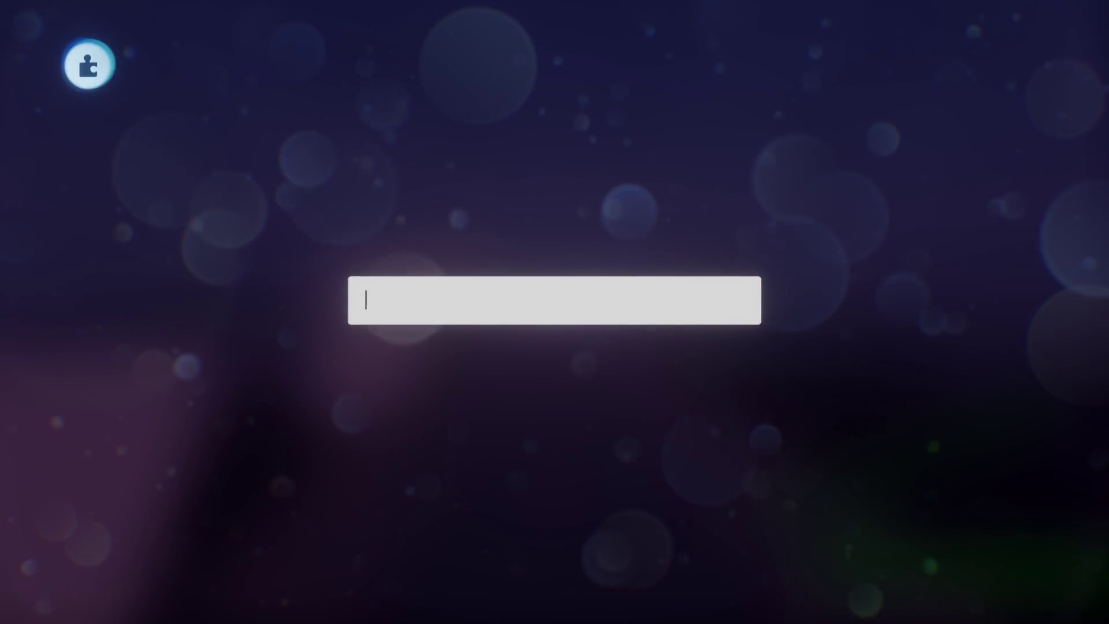
{"action": "key", "text": "Escape"}
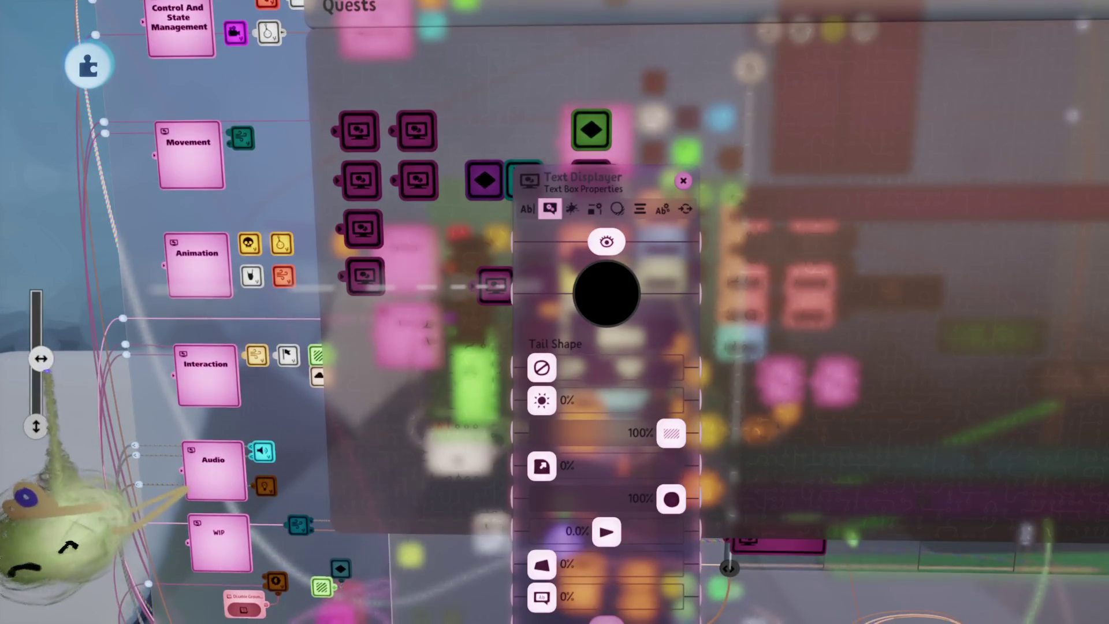
{"action": "left_click_drag", "start_coordinate": [41, 358], "coordinate": [80, 358]}
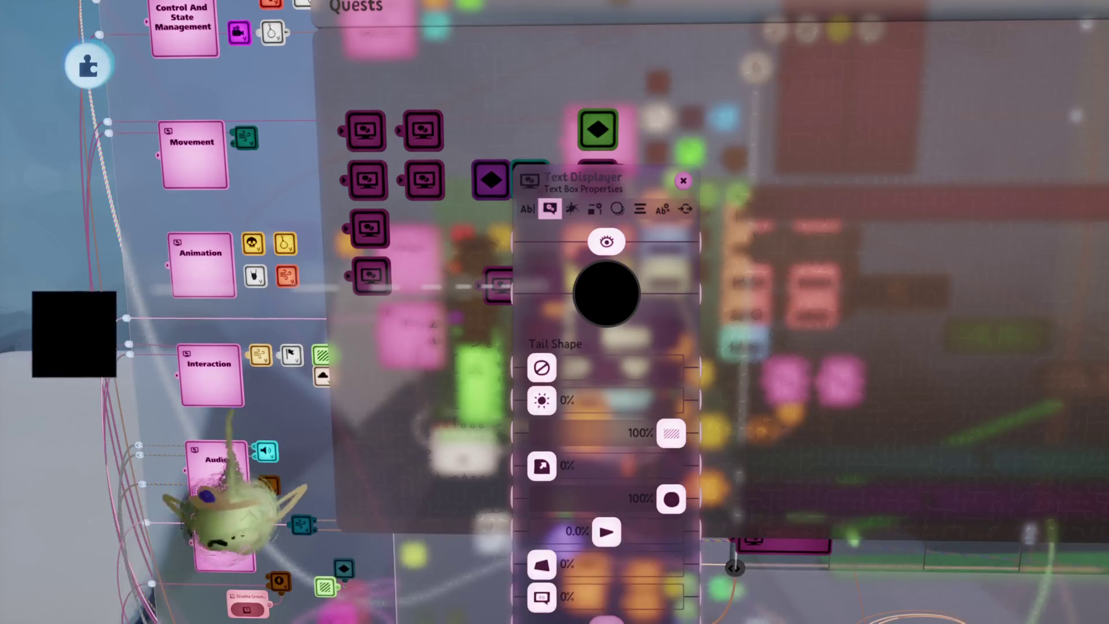
{"action": "left_click_drag", "start_coordinate": [541, 466], "coordinate": [791, 464]}
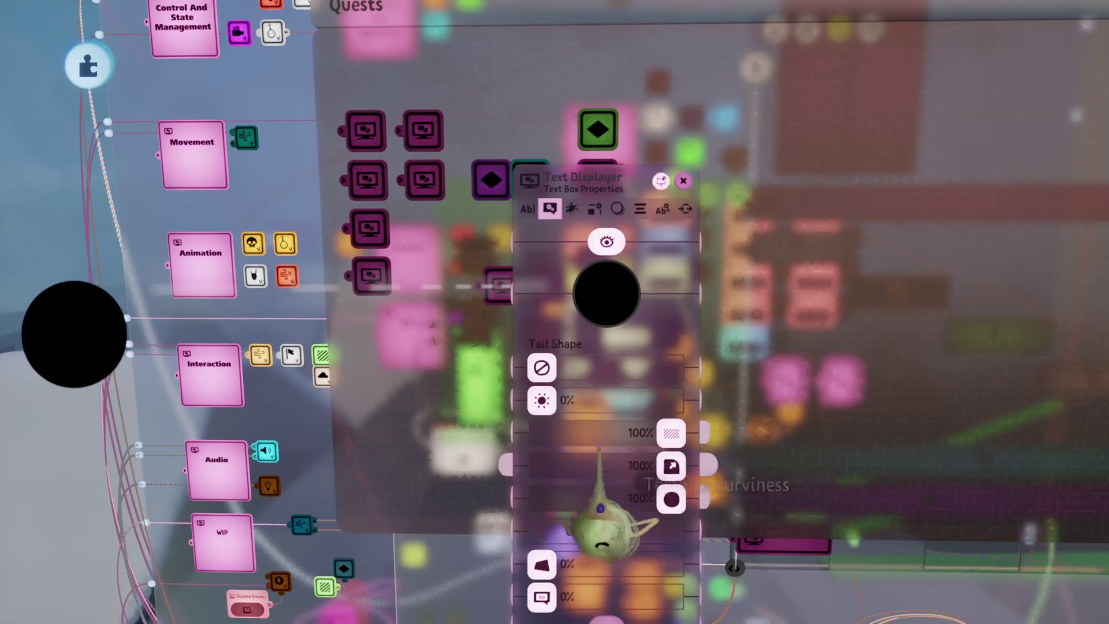
Reposition the text box's canvas and resize it into a thin vertical bar beside the list.
{"action": "mouse_move", "coordinate": [59, 321]}
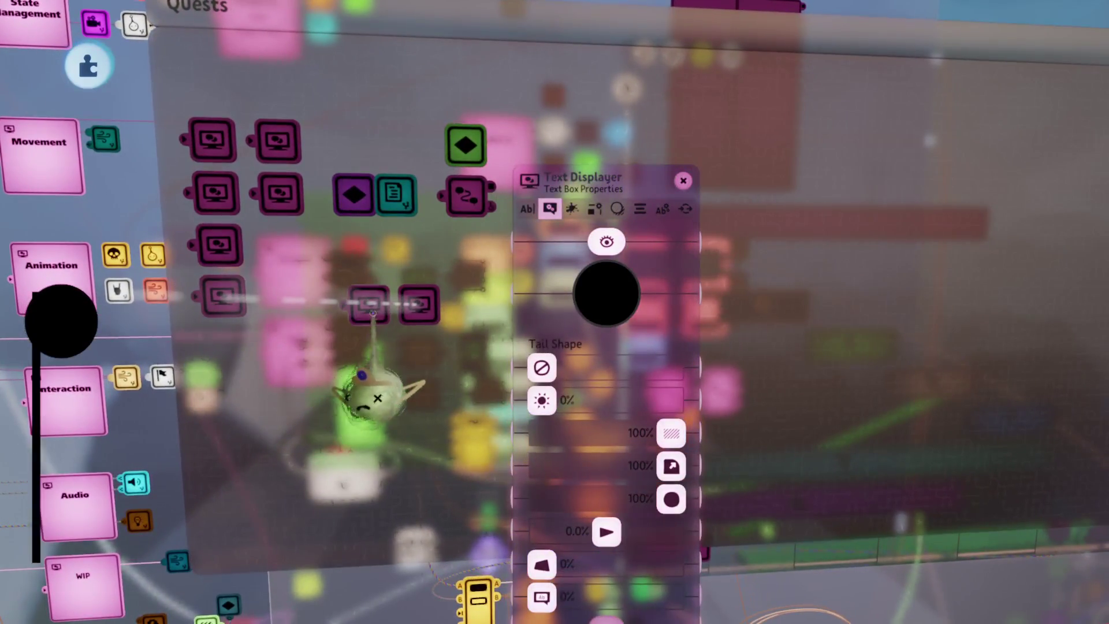
{"action": "left_click_drag", "start_coordinate": [347, 312], "coordinate": [315, 312]}
{"action": "mouse_move", "coordinate": [54, 315]}
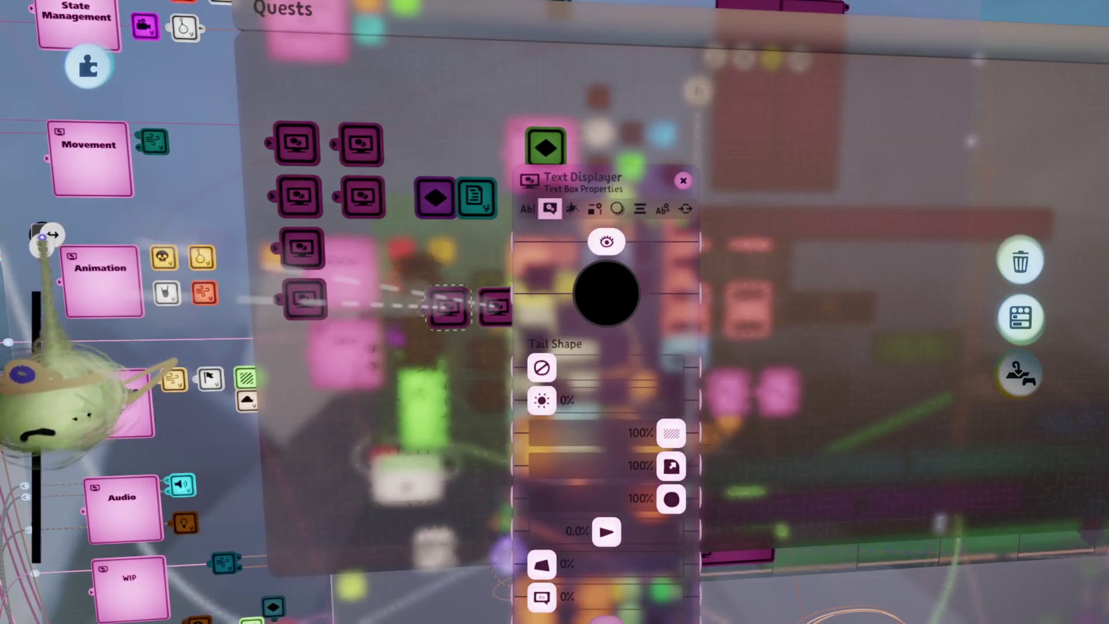
{"action": "mouse_move", "coordinate": [58, 416]}
{"action": "left_mouse_down"}
{"action": "mouse_move", "coordinate": [32, 396]}
{"action": "mouse_move", "coordinate": [37, 370]}
{"action": "mouse_move", "coordinate": [55, 410]}
{"action": "left_mouse_up"}
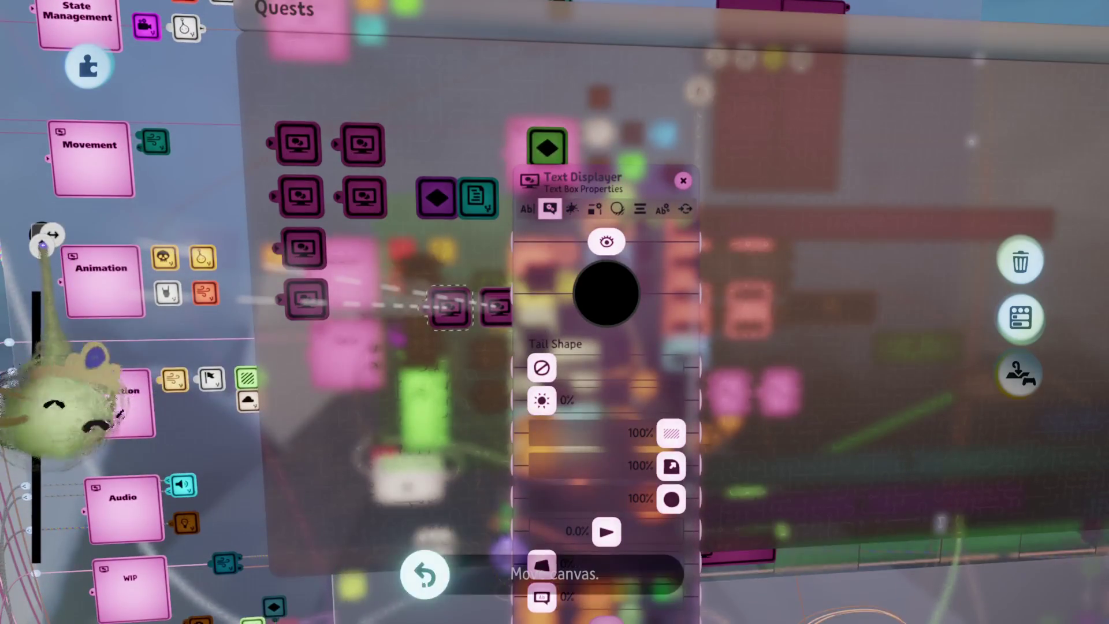
{"action": "left_click_drag", "start_coordinate": [44, 346], "coordinate": [57, 448]}
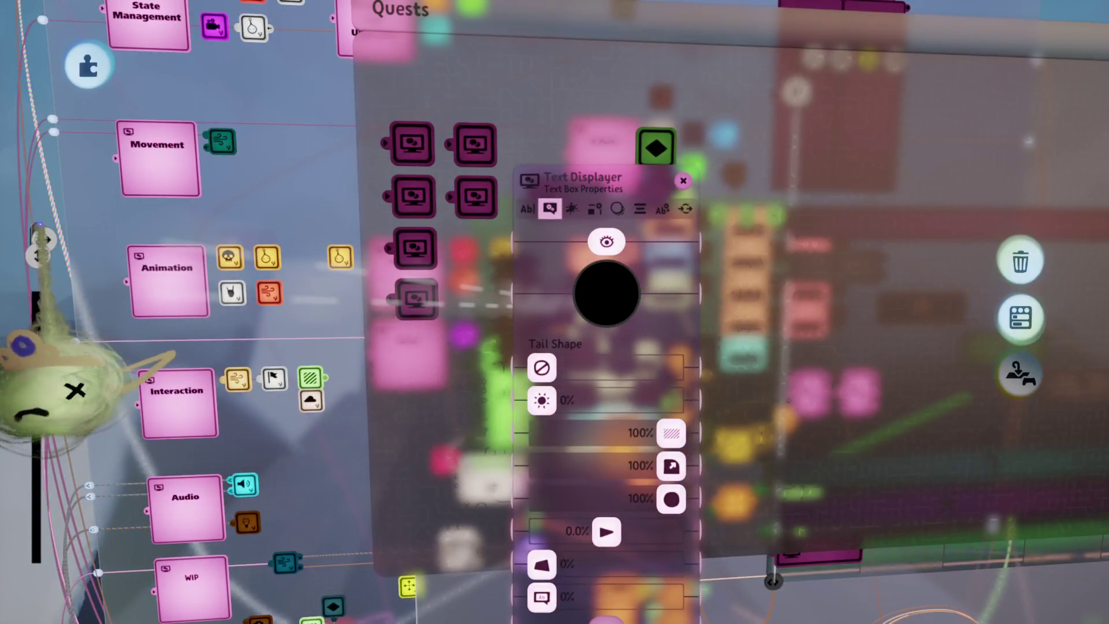
{"action": "key", "text": "Escape"}
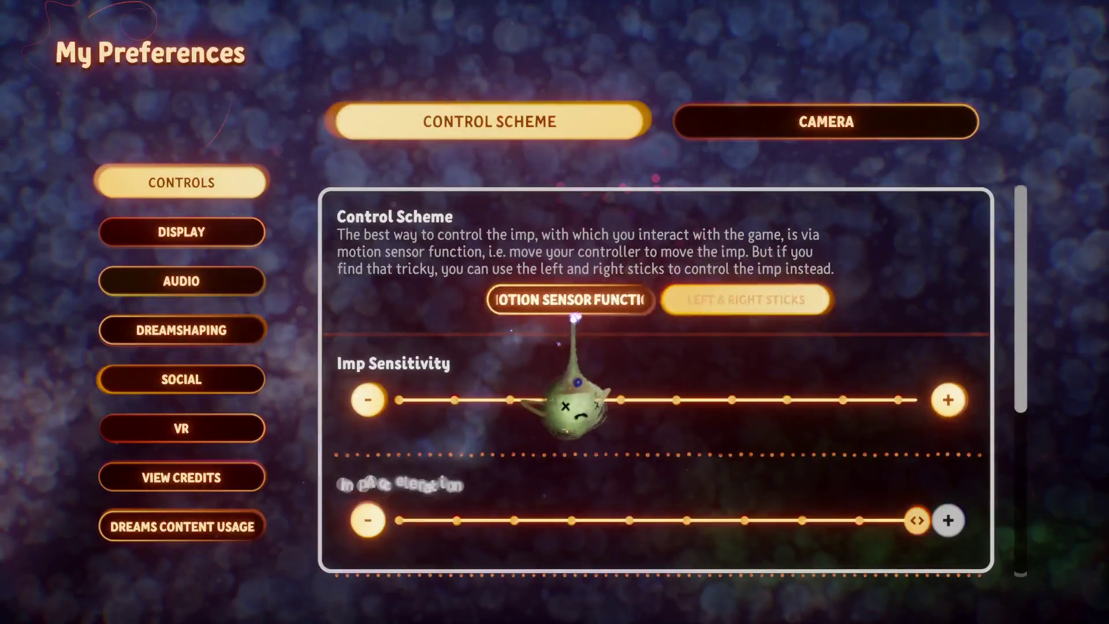
Nudge the text box's canvas into place and widen it into a horizontal bar.
{"action": "key", "text": "Escape"}
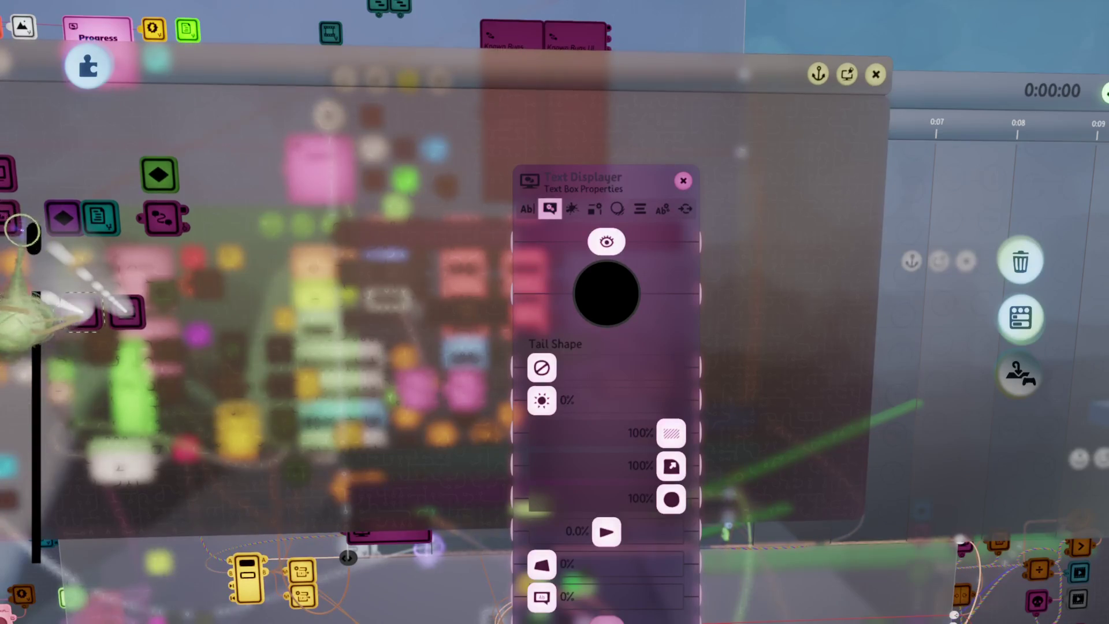
{"action": "left_click_drag", "start_coordinate": [22, 230], "coordinate": [34, 237]}
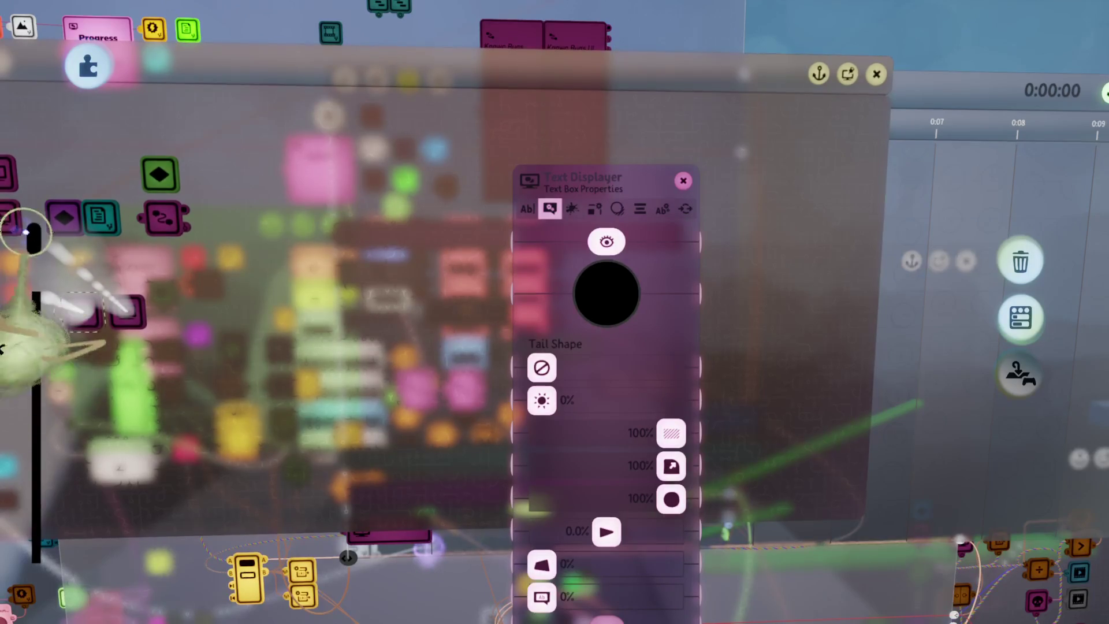
{"action": "left_click_drag", "start_coordinate": [24, 227], "coordinate": [23, 226]}
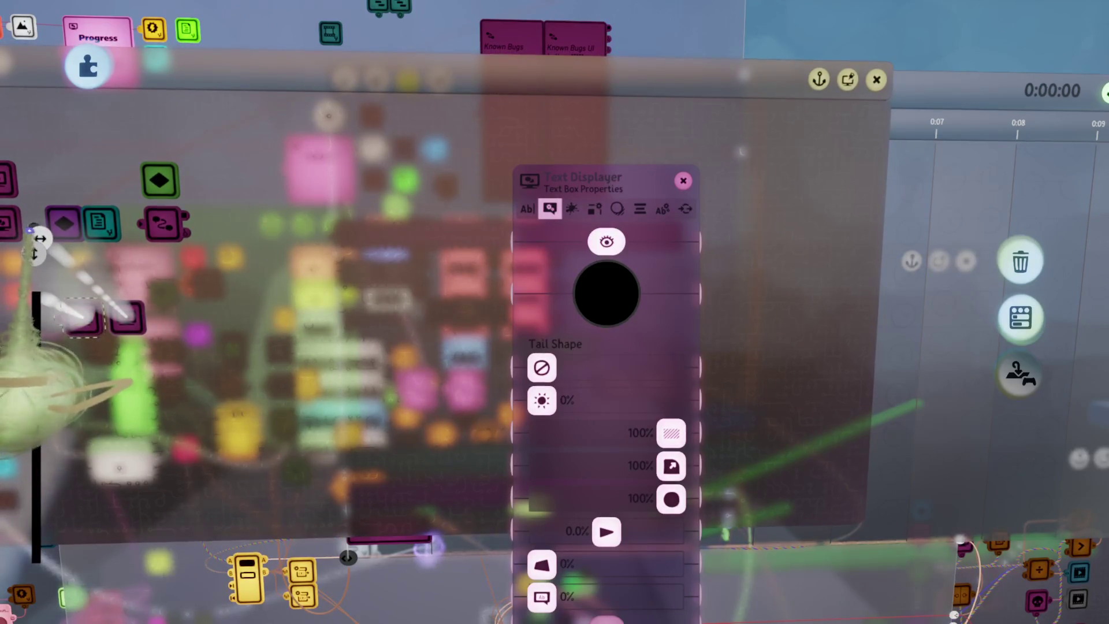
{"action": "left_click_drag", "start_coordinate": [30, 230], "coordinate": [27, 232]}
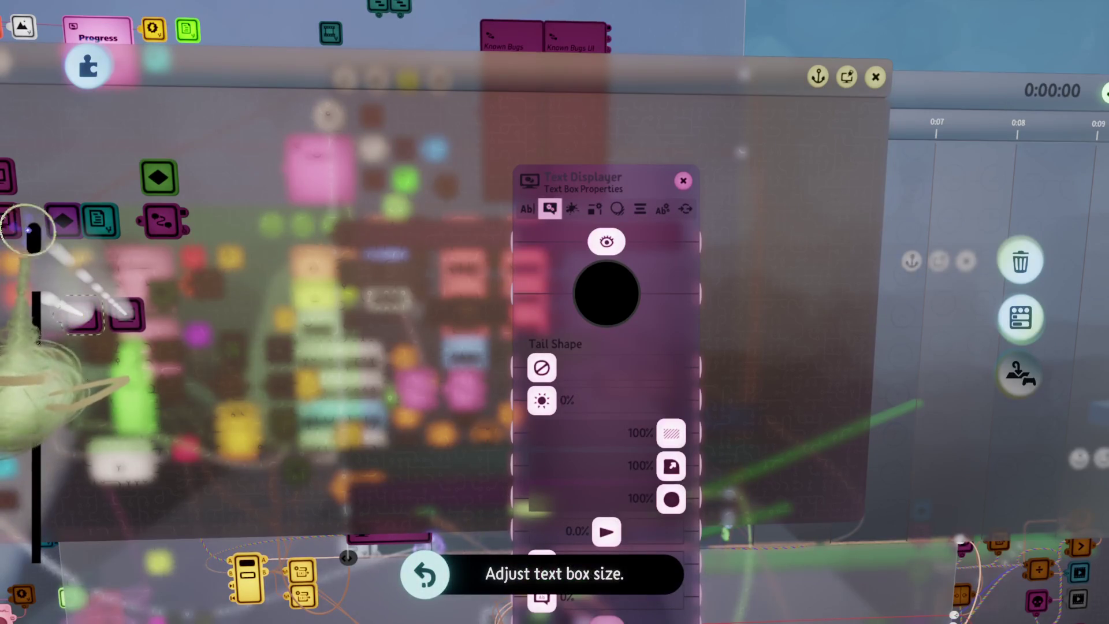
{"action": "left_click_drag", "start_coordinate": [69, 249], "coordinate": [62, 268]}
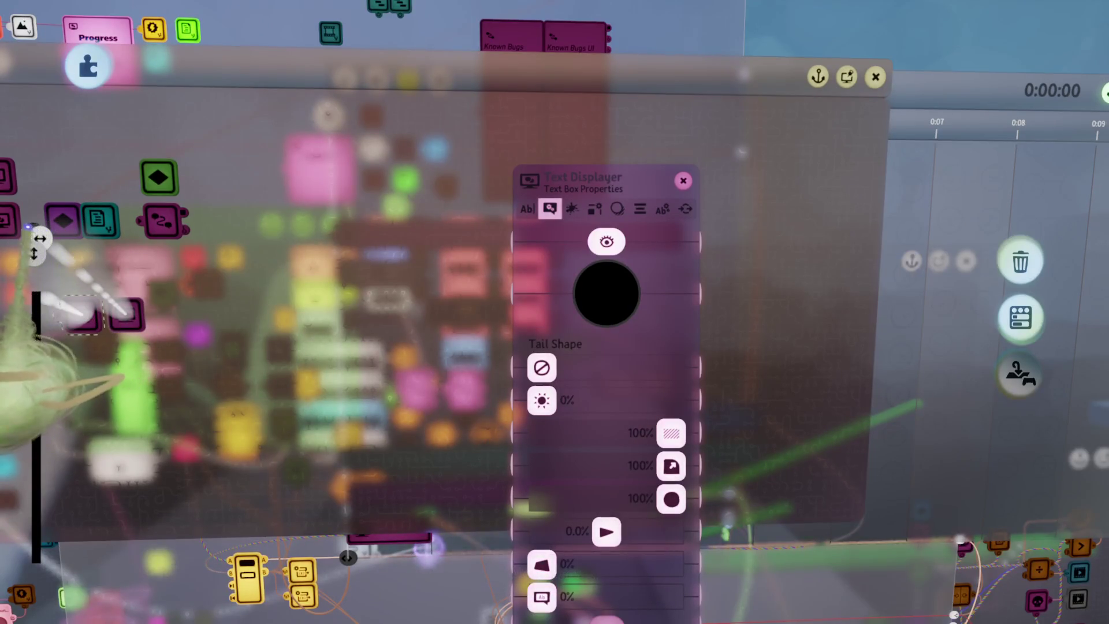
{"action": "mouse_move", "coordinate": [40, 238]}
{"action": "left_mouse_down"}
{"action": "mouse_move", "coordinate": [161, 239]}
{"action": "mouse_move", "coordinate": [98, 263]}
{"action": "mouse_move", "coordinate": [104, 345]}
{"action": "left_mouse_up"}
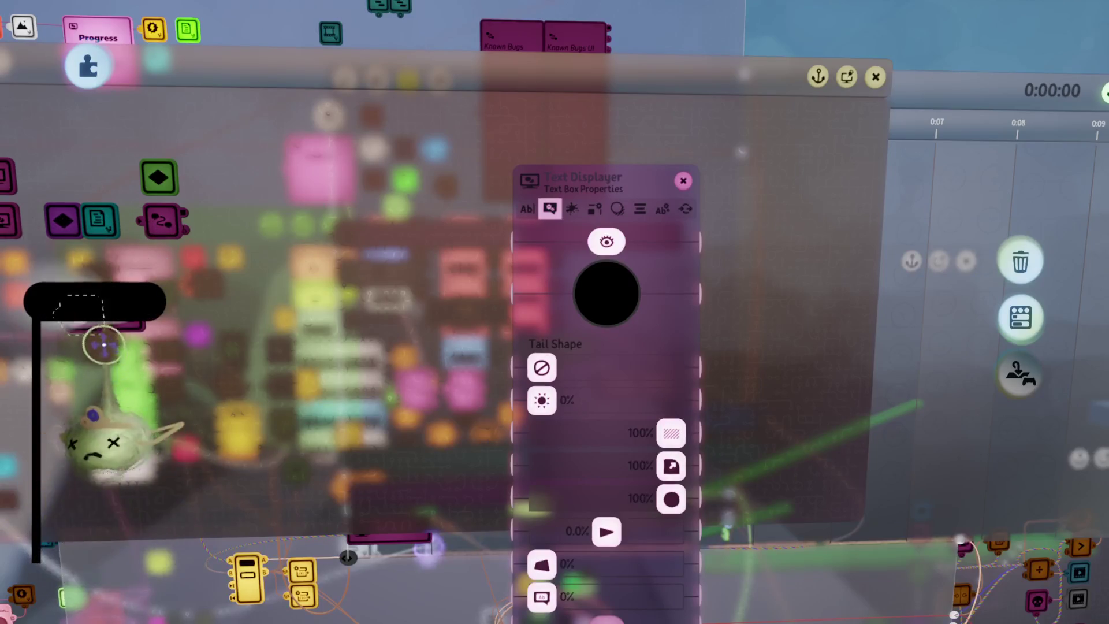
{"action": "mouse_move", "coordinate": [92, 306]}
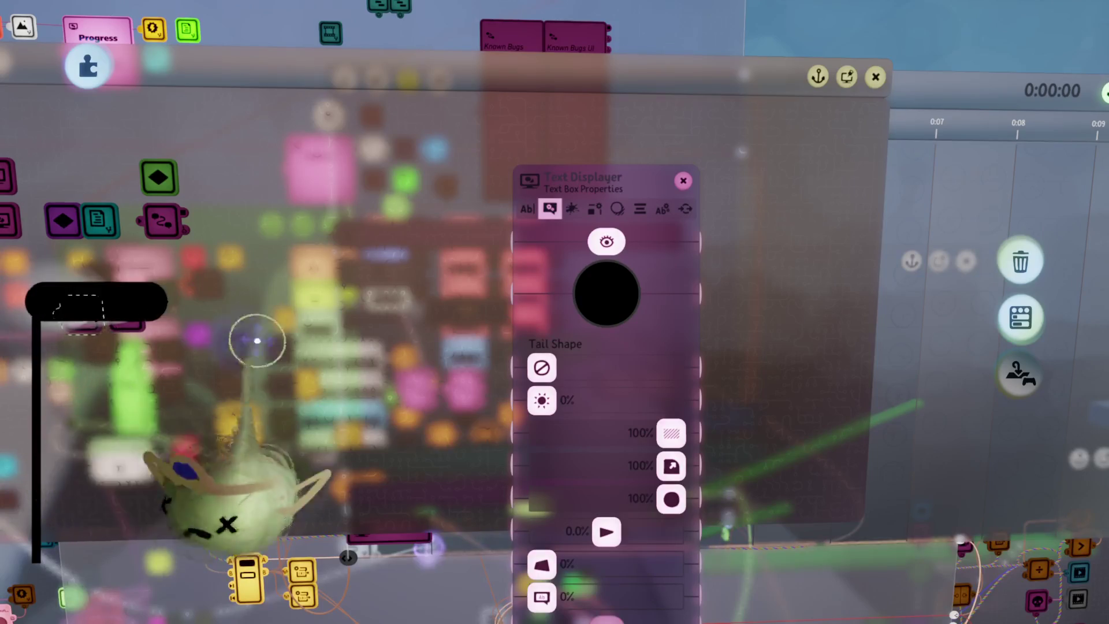
Open the pause menu and check My Preferences before returning to editing.
{"action": "key", "text": "Escape"}
{"action": "left_click", "coordinate": [442, 441]}
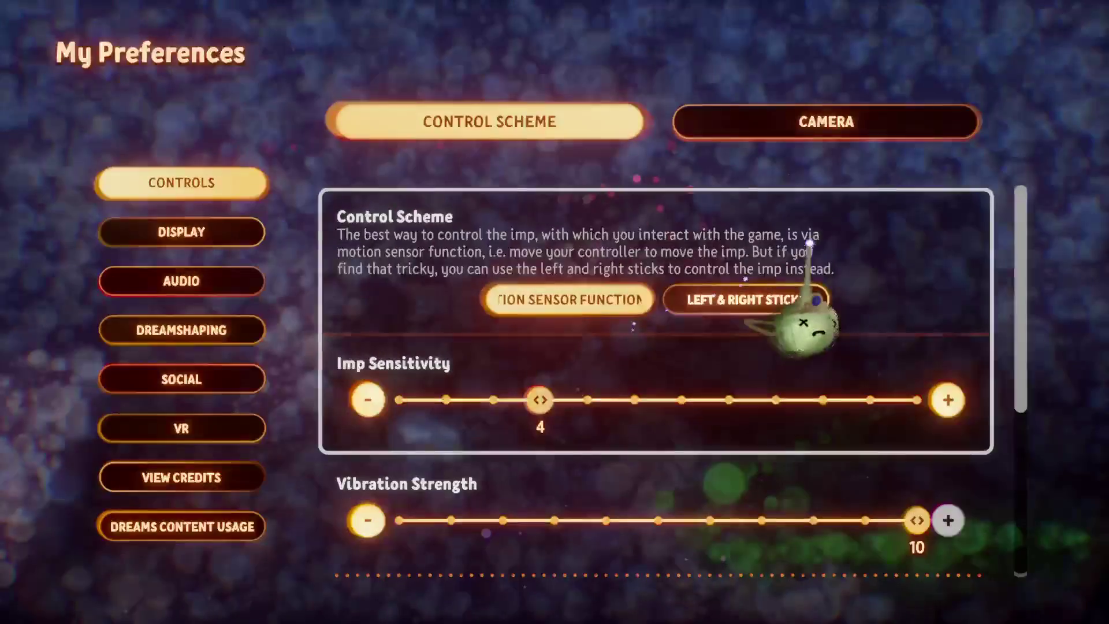
{"action": "key", "text": "Escape"}
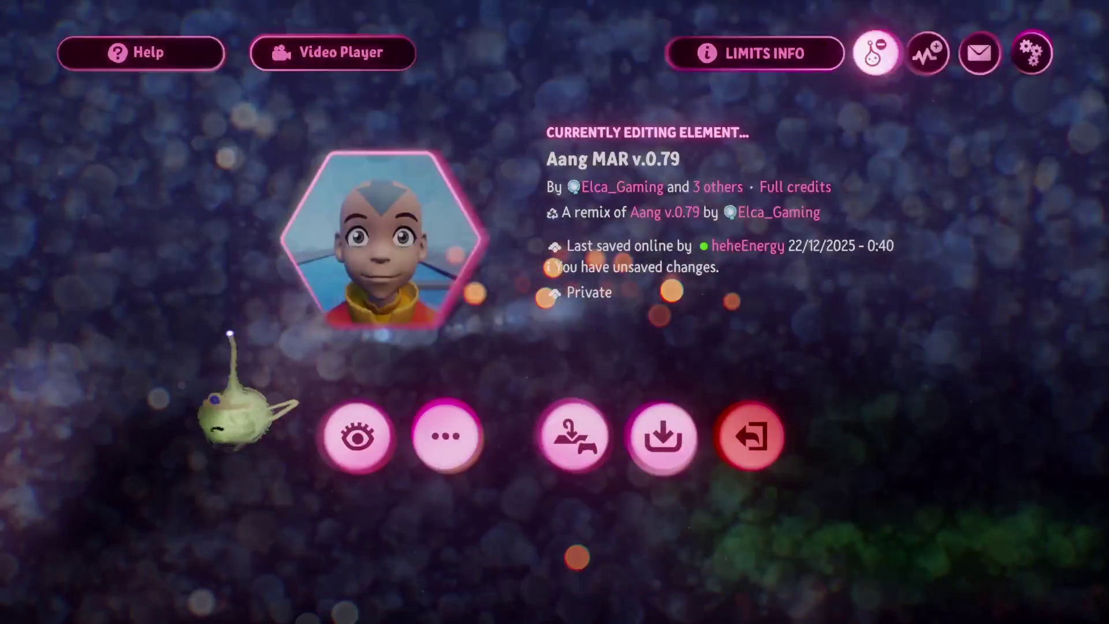
Return to editing, move the Text Properties panel aside, and set the first box setting to 52%.
{"action": "key", "text": "Escape"}
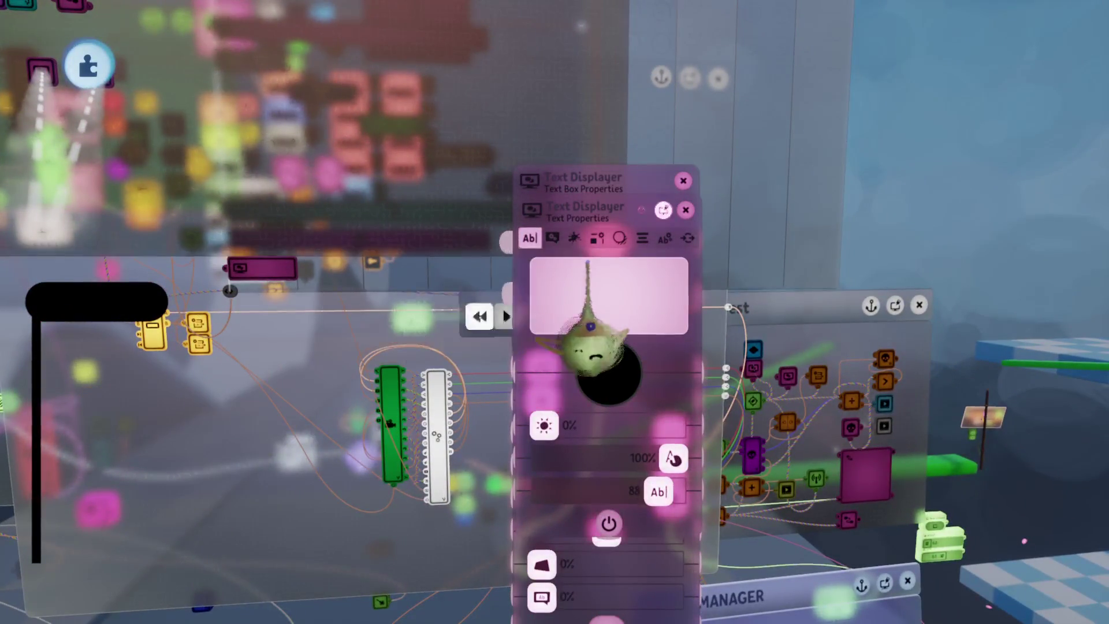
{"action": "left_click_drag", "start_coordinate": [588, 268], "coordinate": [394, 279]}
{"action": "left_click_drag", "start_coordinate": [670, 434], "coordinate": [607, 433]}
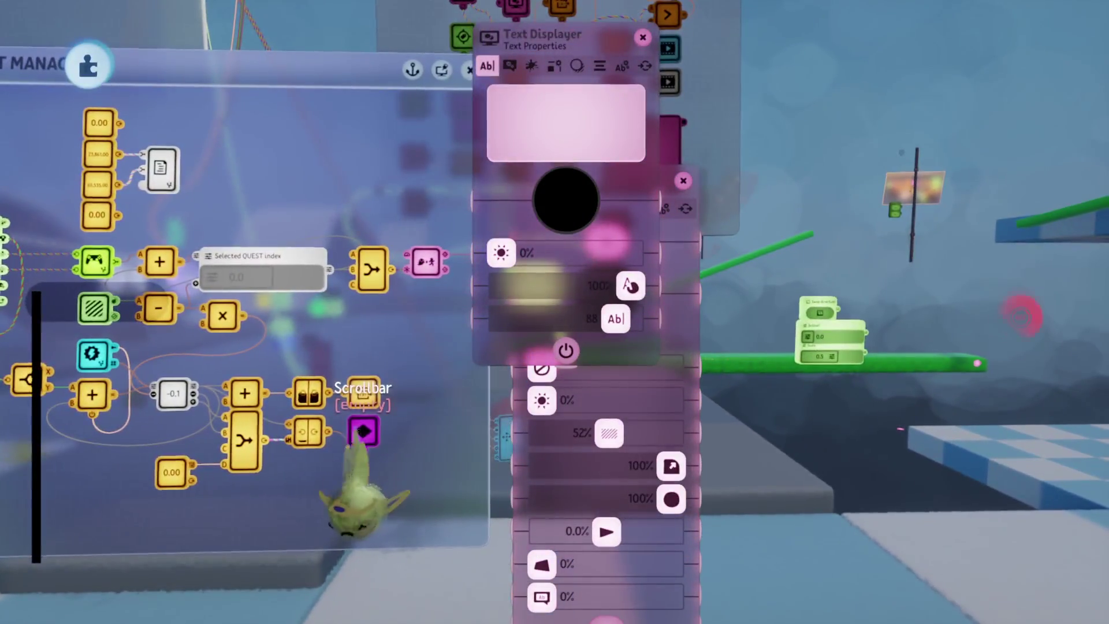
Drag the grey Selected QUEST index node higher up in the Quest Manager board.
{"action": "mouse_move", "coordinate": [355, 427]}
{"action": "left_mouse_down"}
{"action": "mouse_move", "coordinate": [150, 291]}
{"action": "mouse_move", "coordinate": [127, 293]}
{"action": "mouse_move", "coordinate": [125, 429]}
{"action": "left_mouse_up"}
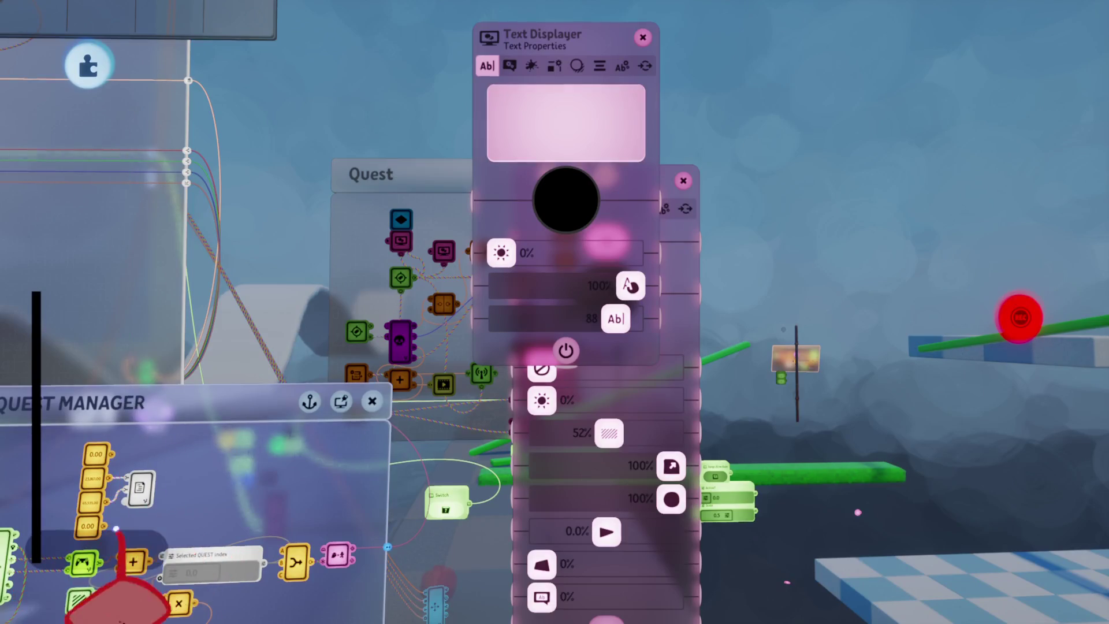
{"action": "left_click_drag", "start_coordinate": [109, 547], "coordinate": [112, 546]}
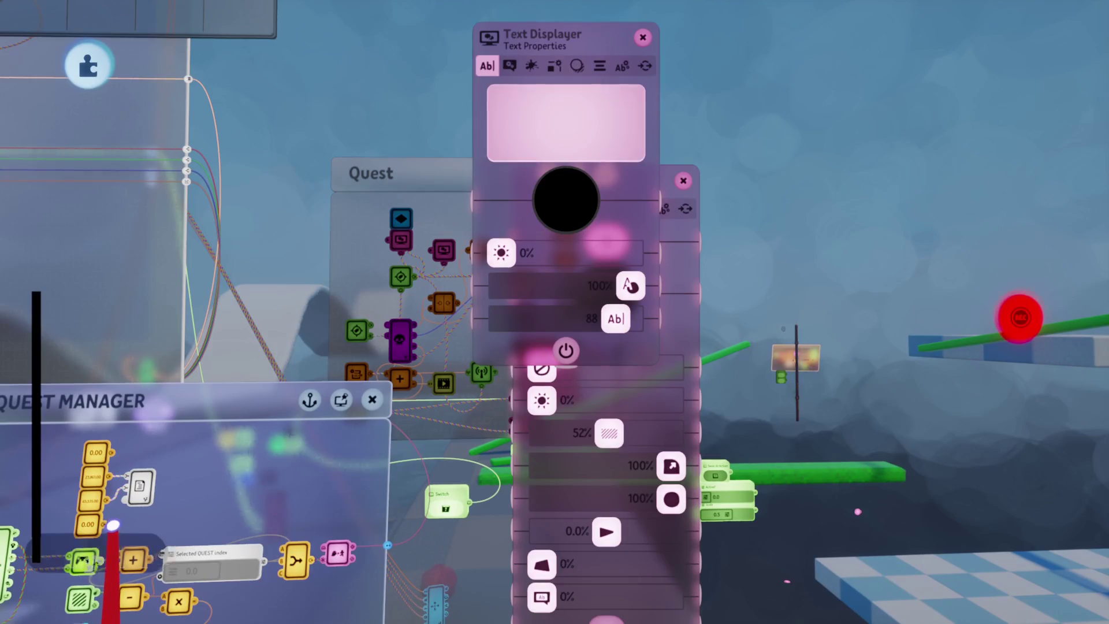
{"action": "mouse_move", "coordinate": [149, 543]}
{"action": "left_mouse_down"}
{"action": "mouse_move", "coordinate": [150, 308]}
{"action": "mouse_move", "coordinate": [196, 307]}
{"action": "left_mouse_up"}
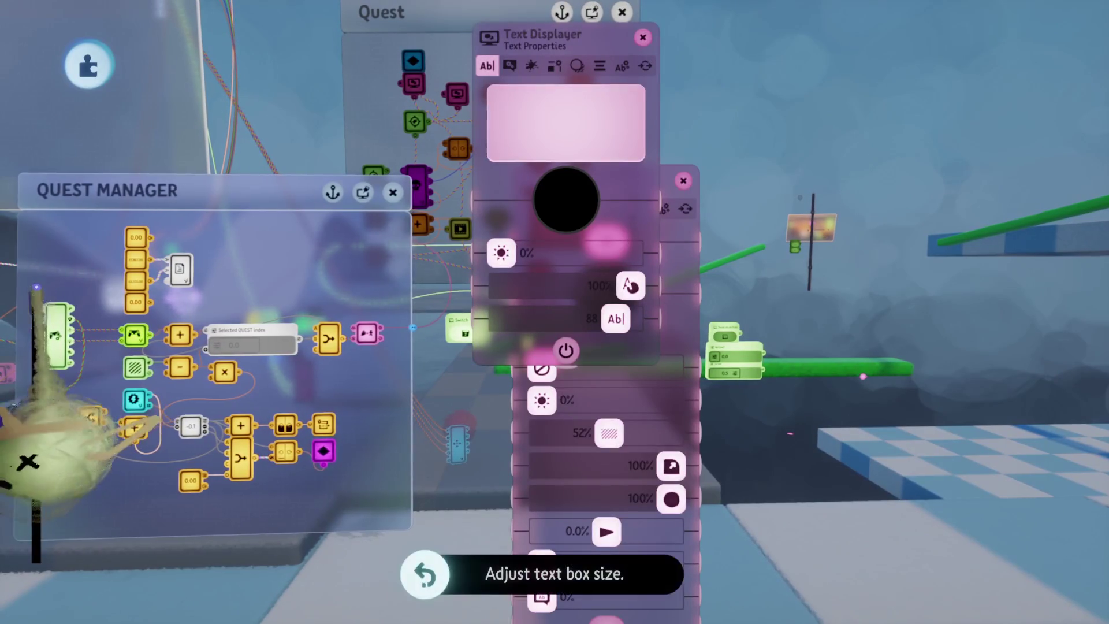
Play-test the journal's Quests list, then return to editing.
{"action": "key", "text": "Escape"}
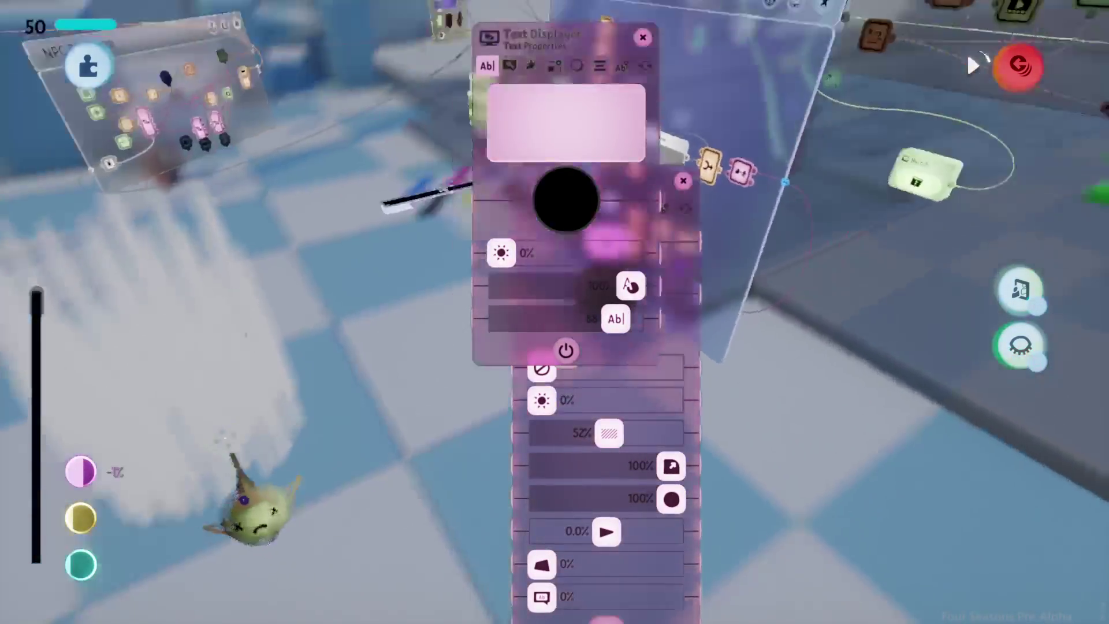
{"action": "key", "text": "Escape"}
{"action": "key", "text": "e"}
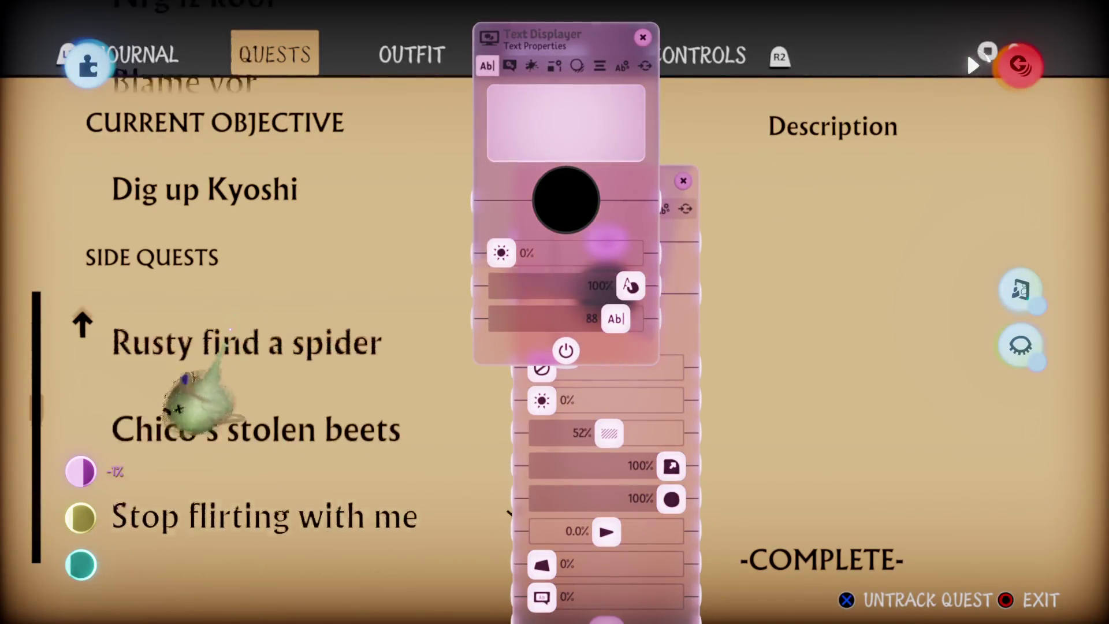
{"action": "key", "text": "Escape"}
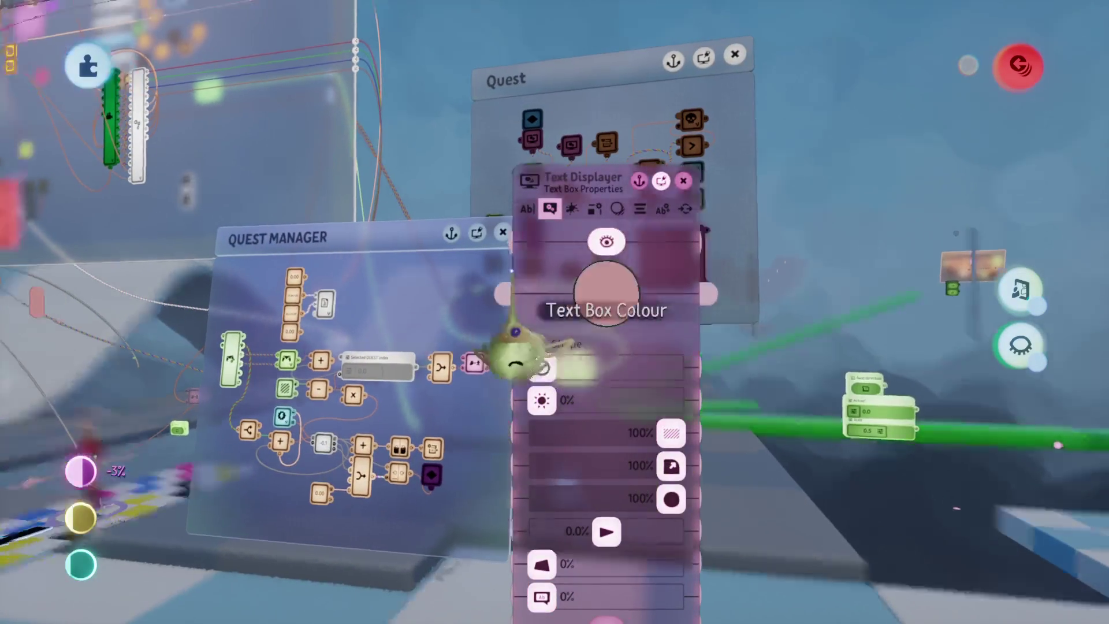
Raise the Text Displayer's border width from 54% to 100%.
{"action": "left_click", "coordinate": [607, 295]}
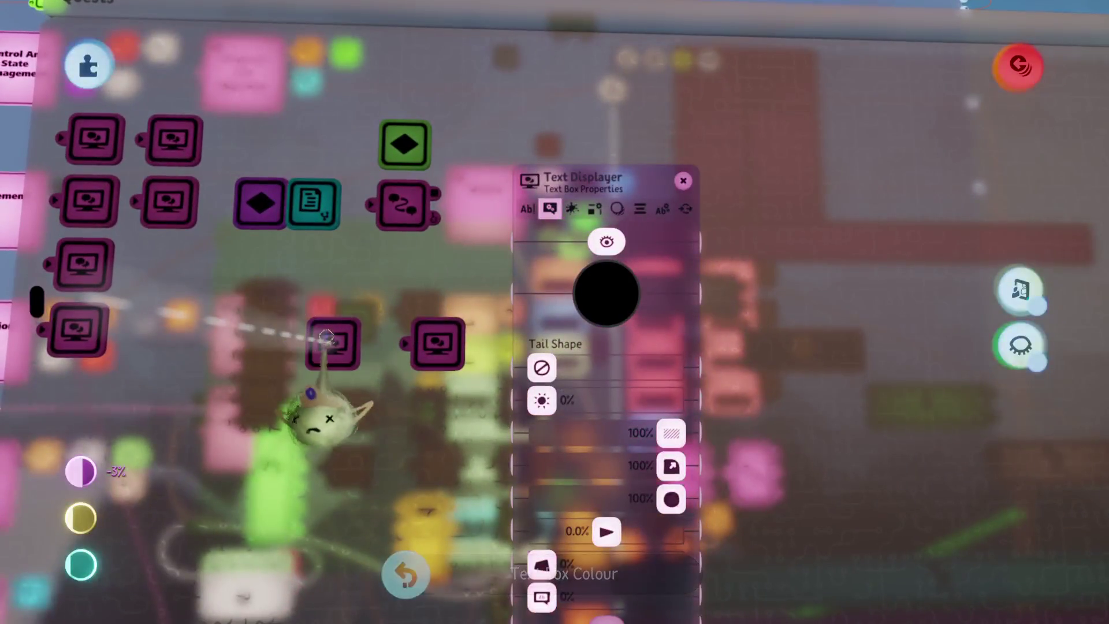
{"action": "key", "text": "Escape"}
{"action": "left_click", "coordinate": [122, 331]}
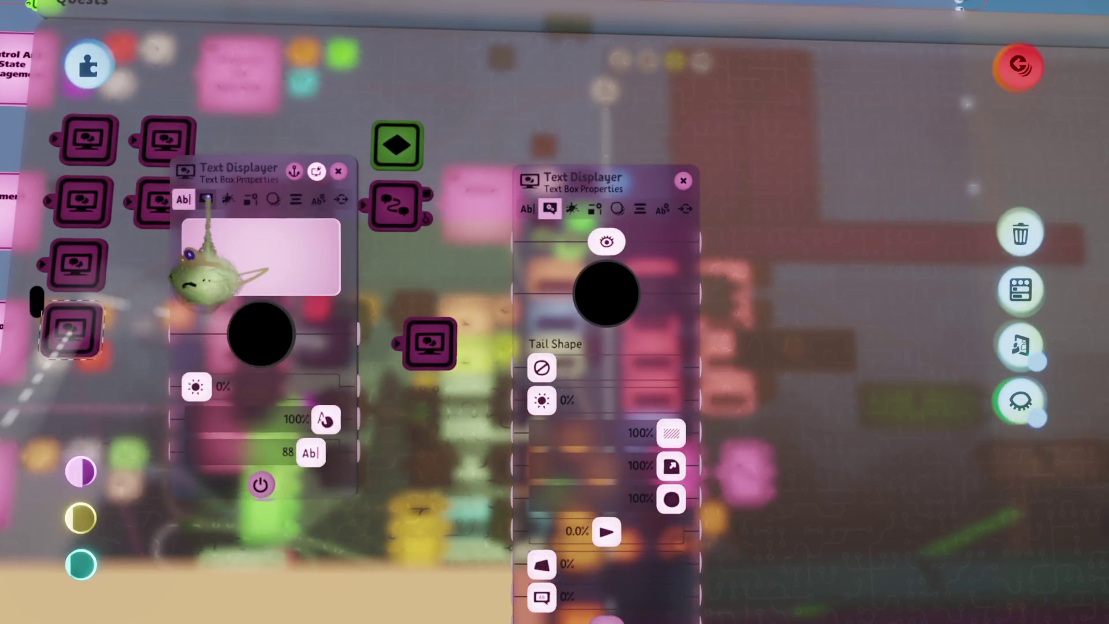
{"action": "key", "text": "Escape"}
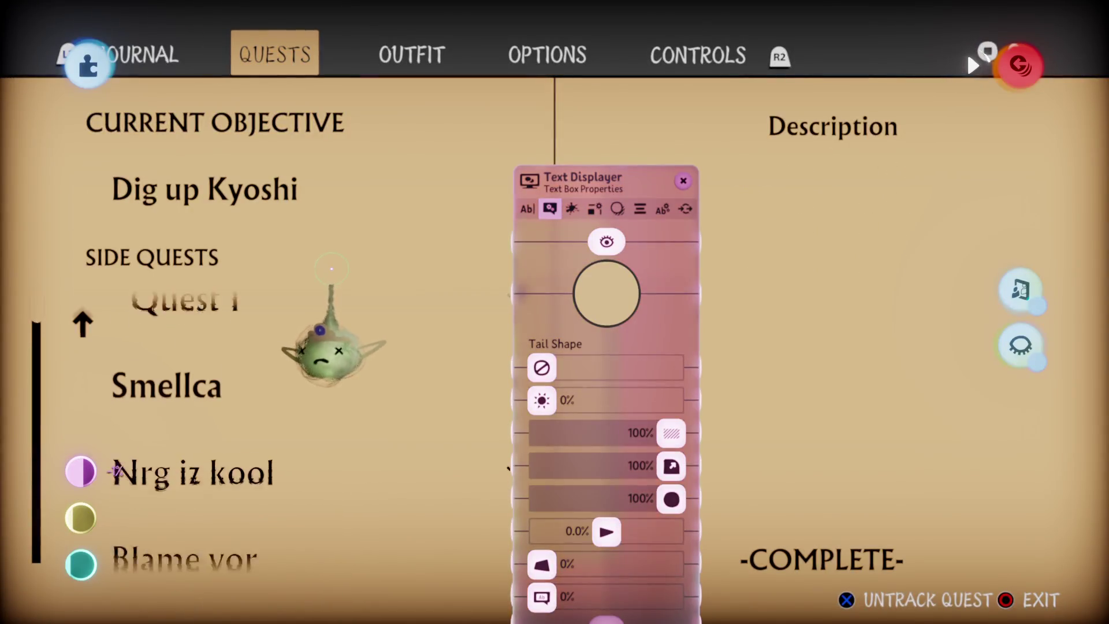
{"action": "key", "text": "Tab"}
{"action": "key", "text": "Tab"}
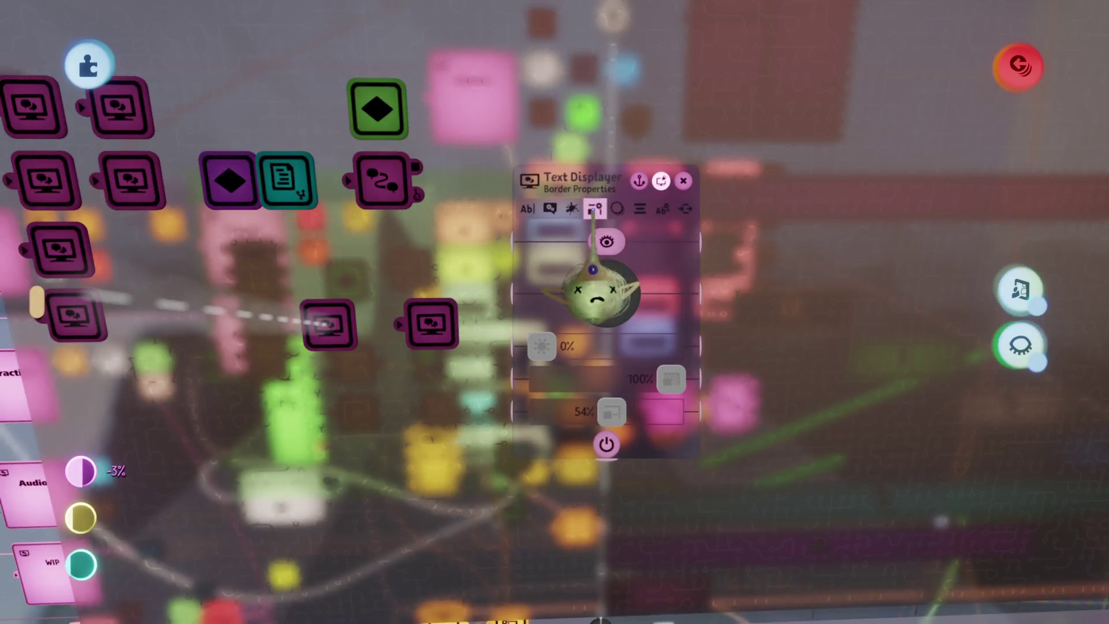
{"action": "left_click_drag", "start_coordinate": [548, 471], "coordinate": [718, 507]}
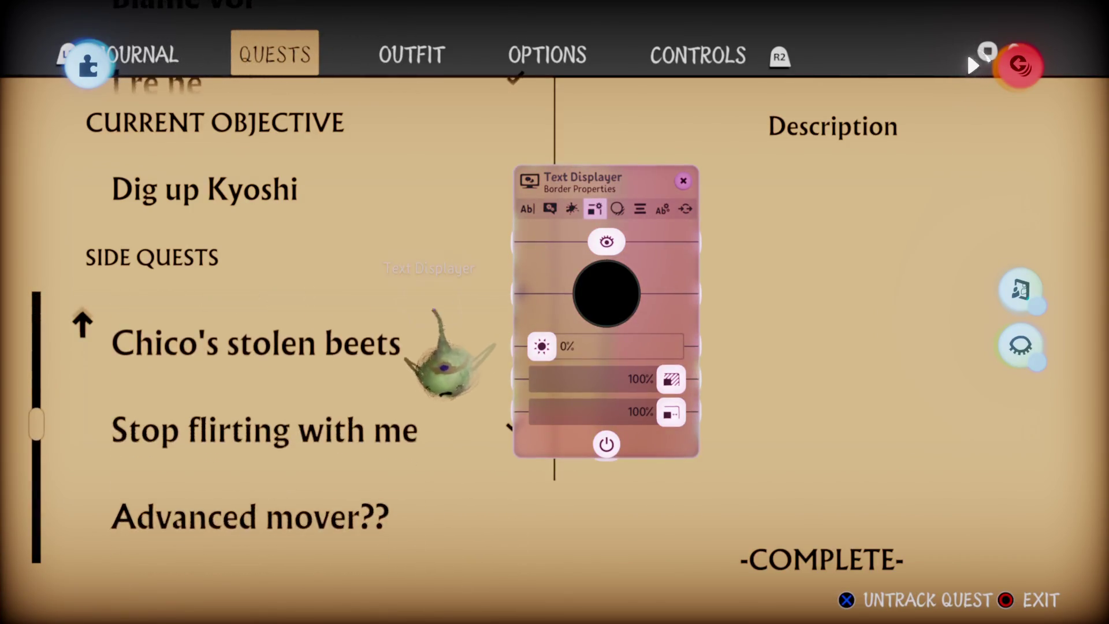
Resume play to watch the side-quest list scroll, then re-enter edit mode.
{"action": "key", "text": "Escape"}
{"action": "left_click", "coordinate": [339, 448]}
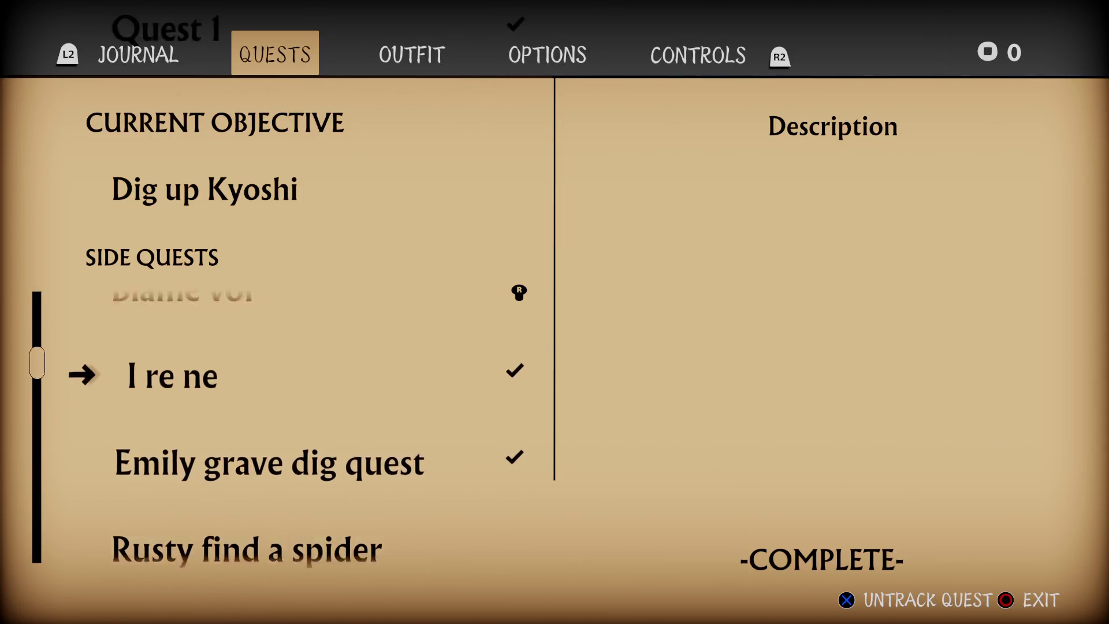
{"action": "key", "text": "Escape"}
{"action": "key", "text": "Escape"}
{"action": "left_click", "coordinate": [357, 436]}
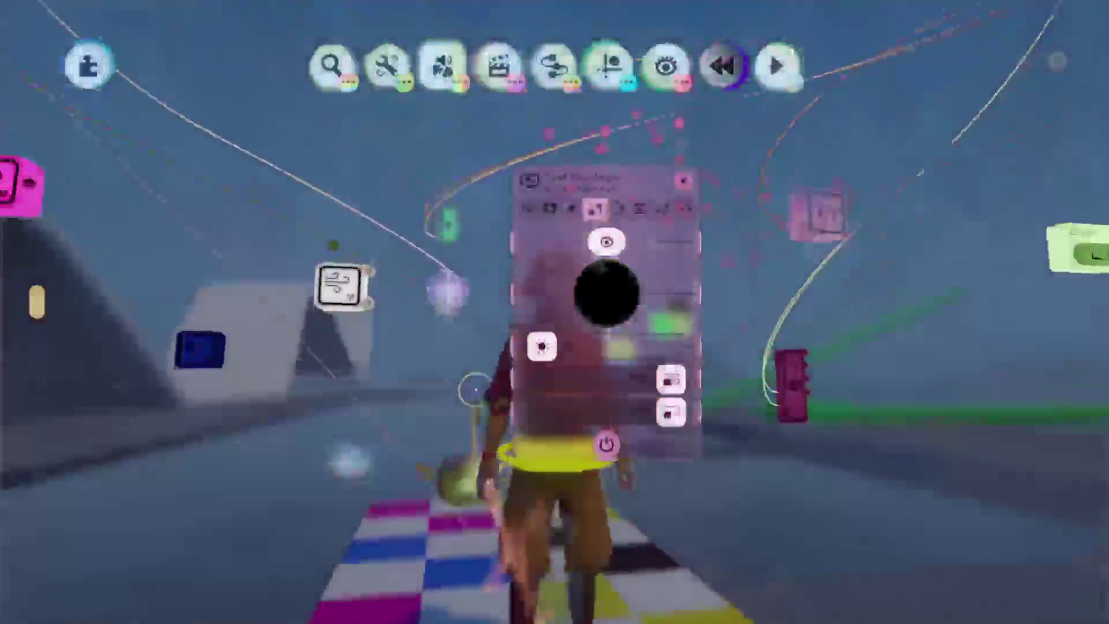
{"action": "key", "text": "Escape"}
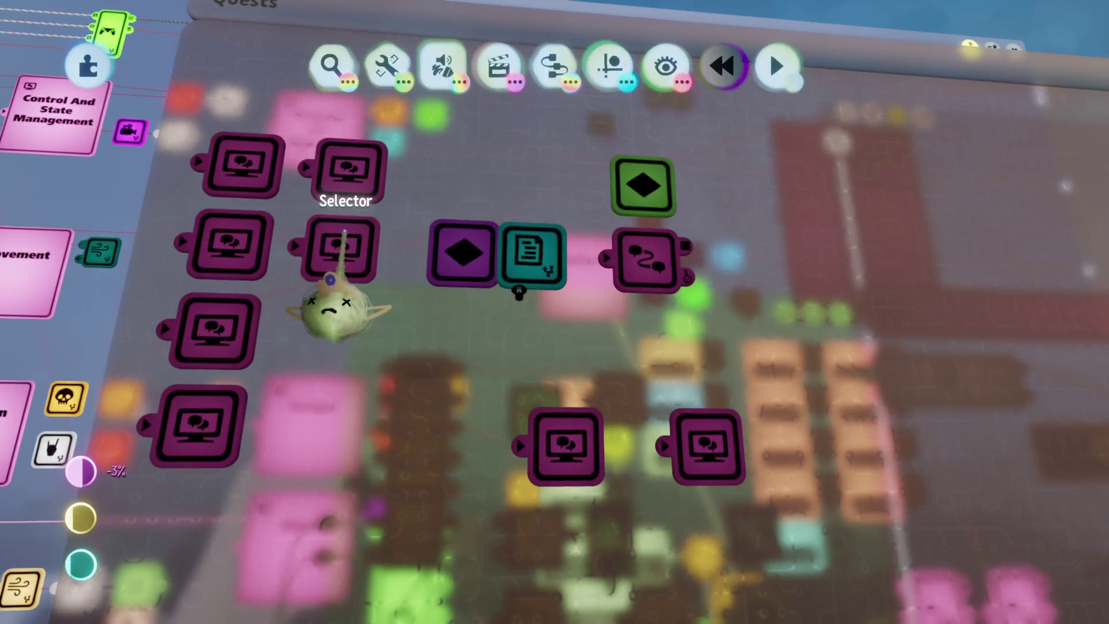
Move the purple display gadget down-right and step the menu tabs through to Options.
{"action": "left_click_drag", "start_coordinate": [334, 281], "coordinate": [596, 367]}
{"action": "right_click", "coordinate": [512, 421]}
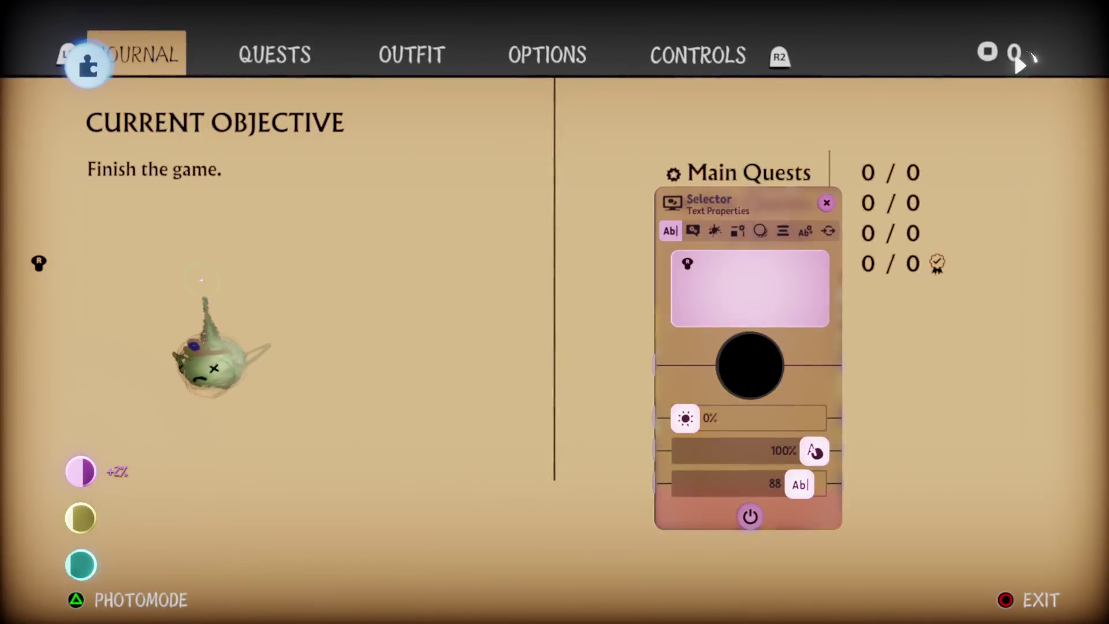
{"action": "key", "text": "Right"}
{"action": "key", "text": "Right"}
{"action": "key", "text": "Right"}
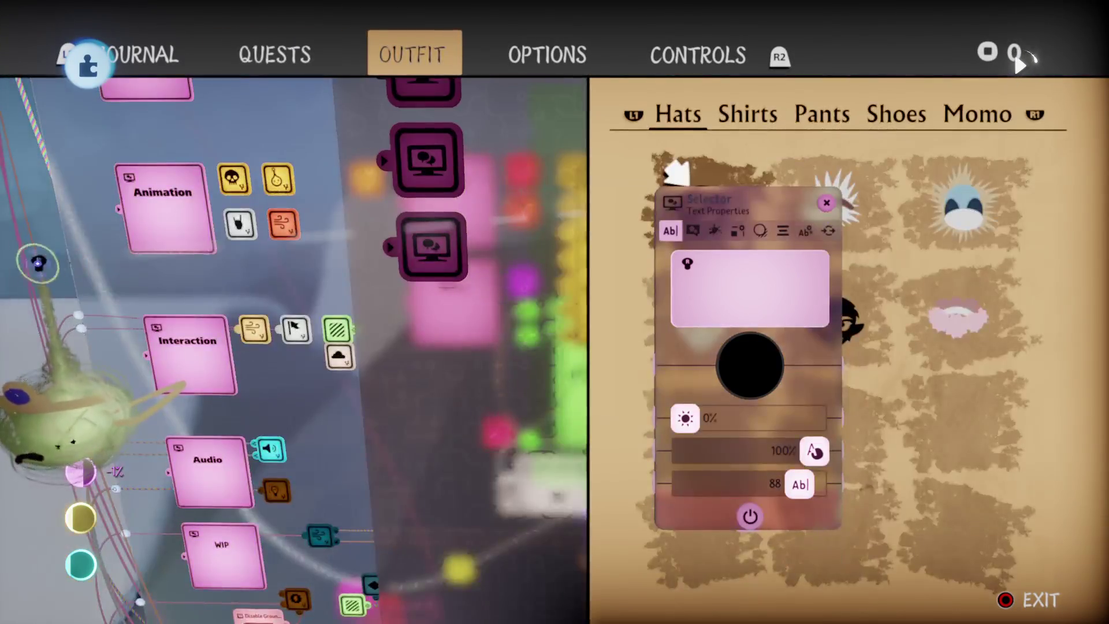
{"action": "key", "text": "Right"}
{"action": "key", "text": "Right"}
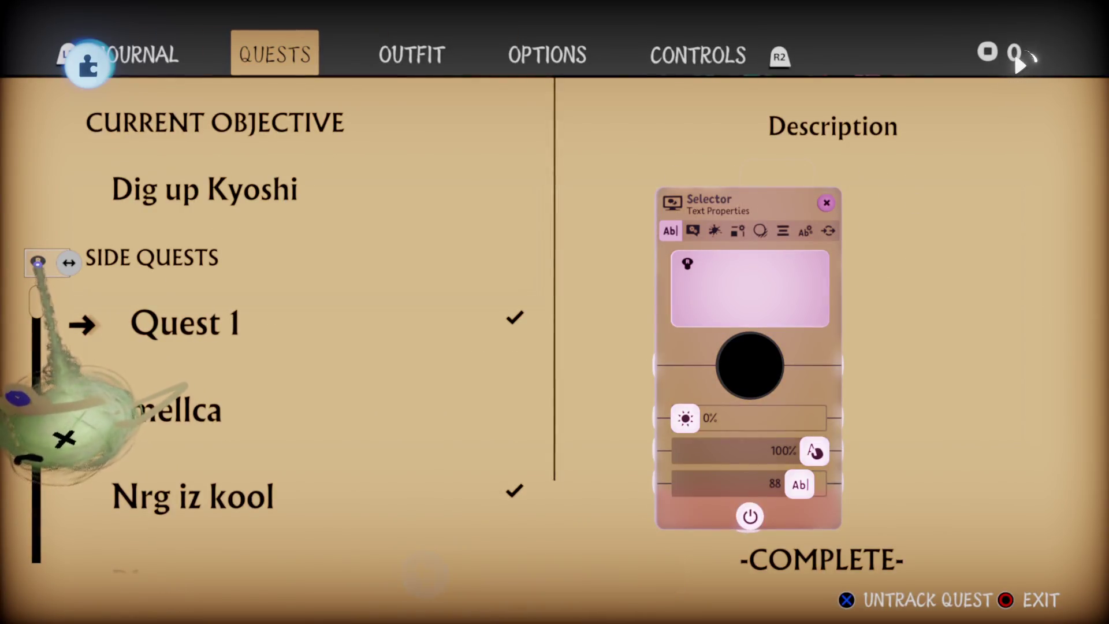
{"action": "key", "text": "Right"}
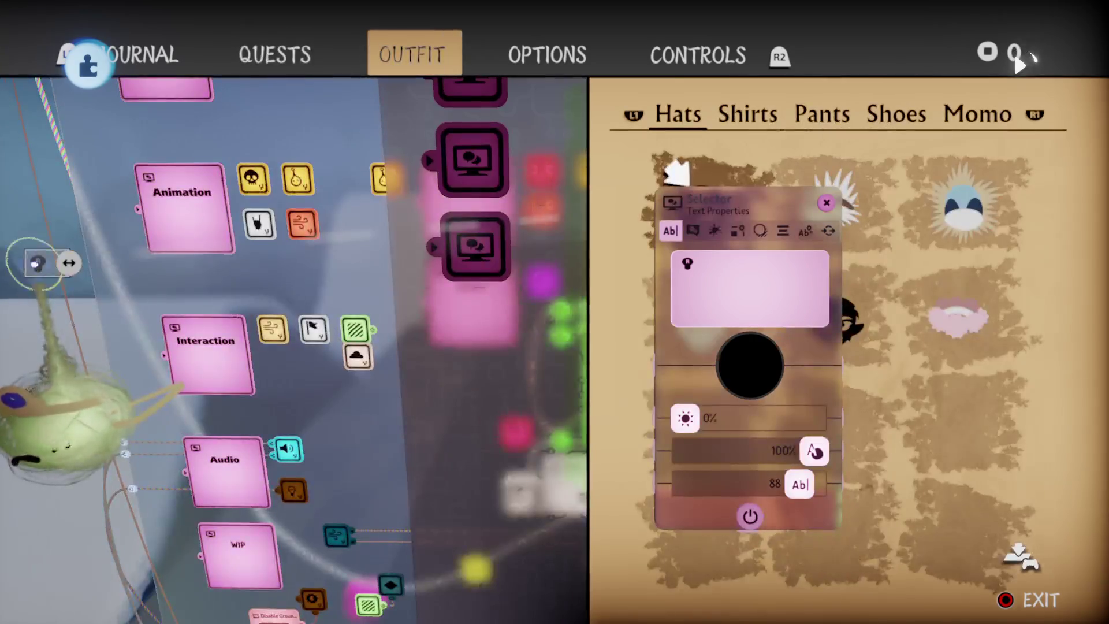
{"action": "key", "text": "Right"}
Toggle between the editor logic view and play mode to show the Quests tab.
{"action": "left_click", "coordinate": [1014, 54]}
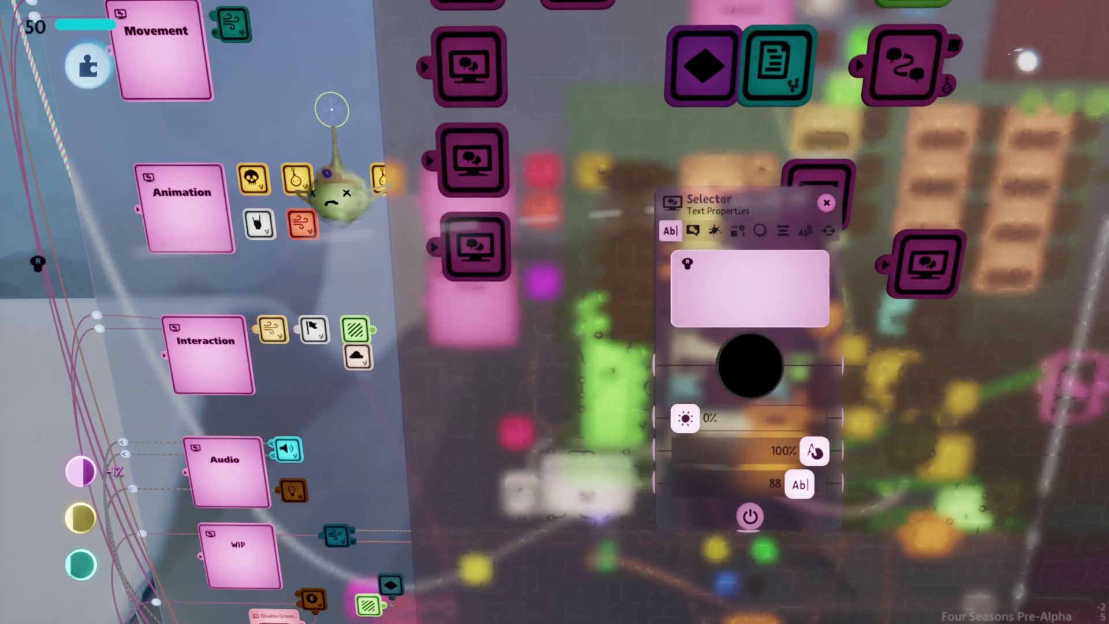
{"action": "left_click", "coordinate": [1017, 66]}
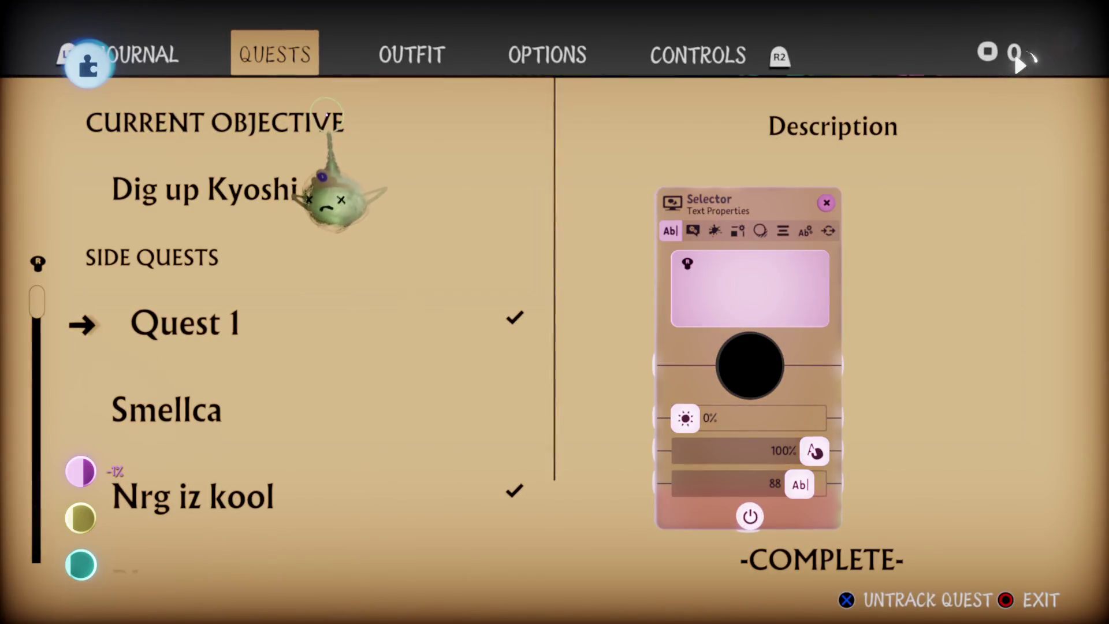
{"action": "left_click", "coordinate": [1017, 65]}
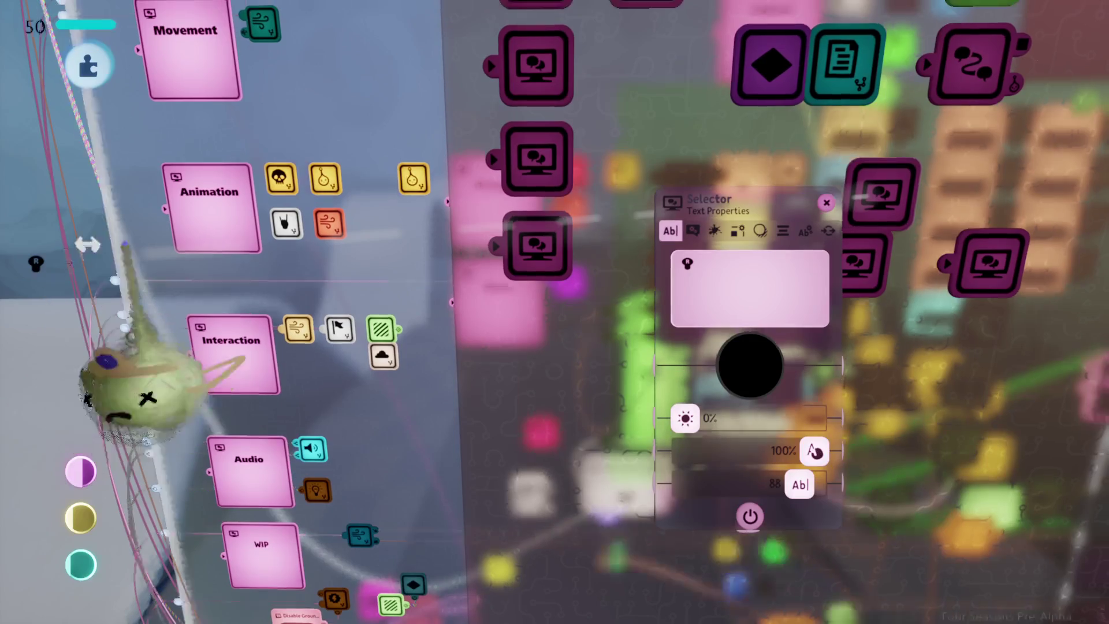
{"action": "left_click", "coordinate": [1017, 65]}
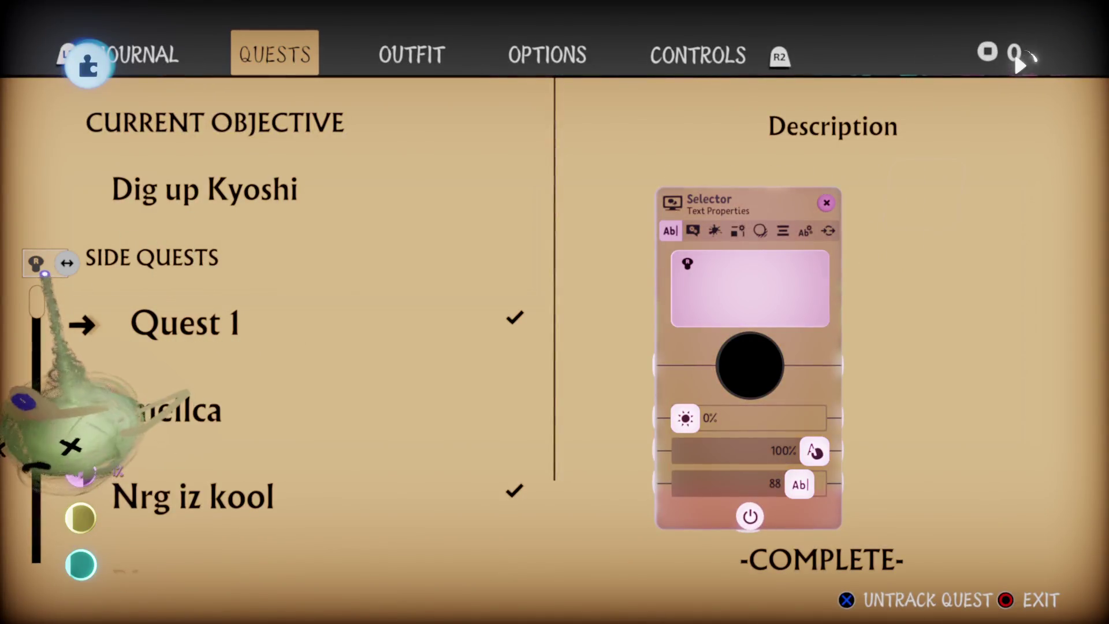
Cycle the journal tabs through Options, Controls and Journal back to Quests.
{"action": "left_click", "coordinate": [1020, 63]}
{"action": "left_click", "coordinate": [1020, 65]}
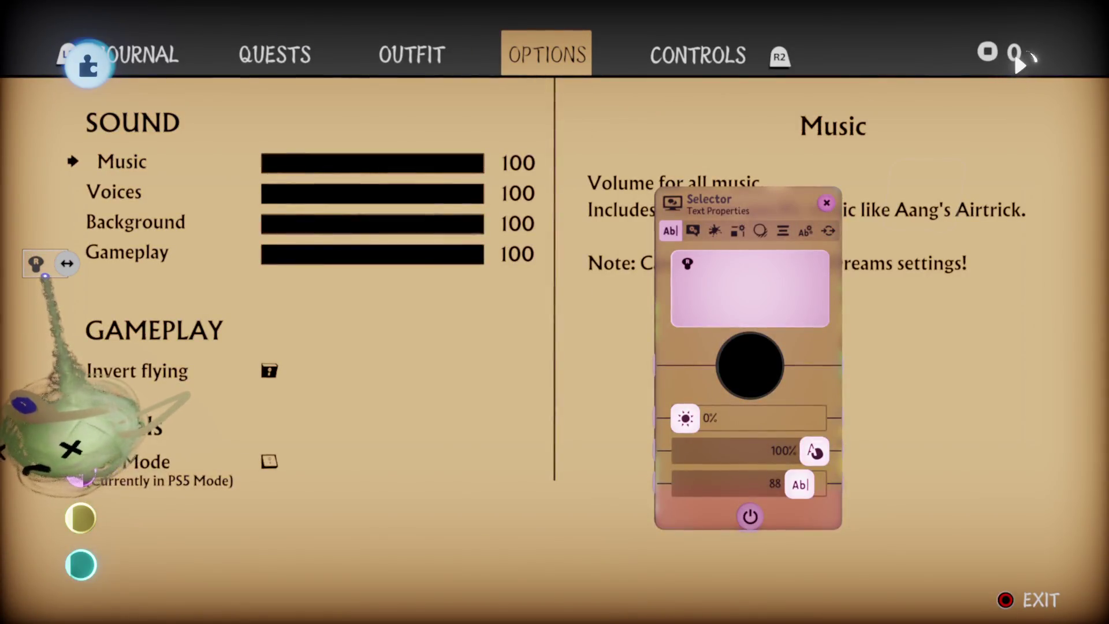
{"action": "left_click", "coordinate": [1019, 64]}
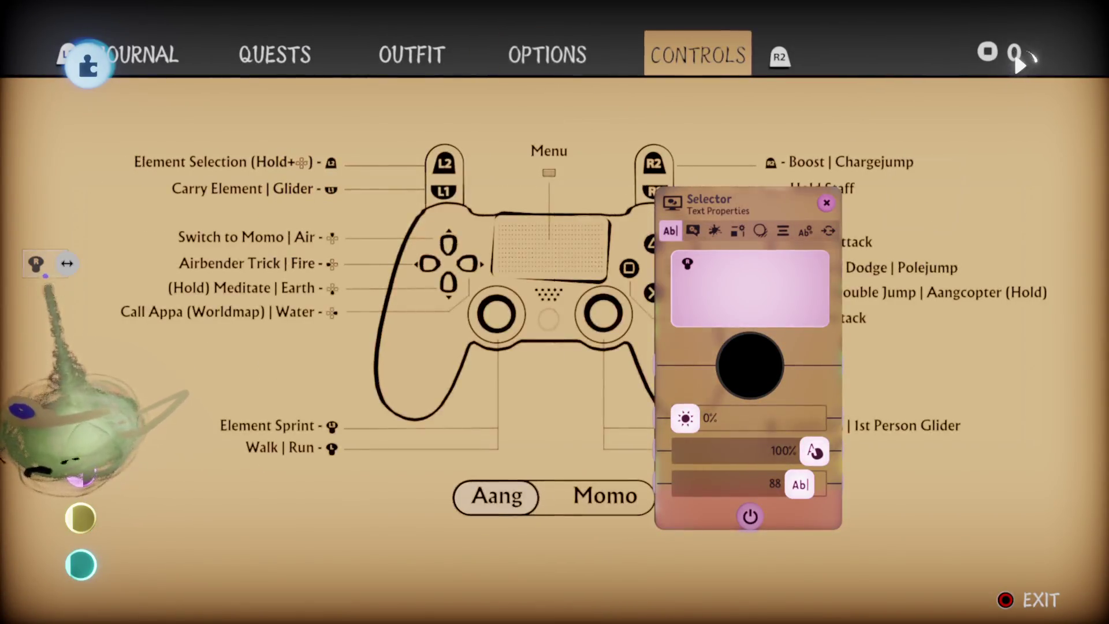
{"action": "left_click", "coordinate": [1019, 63]}
{"action": "left_click", "coordinate": [1020, 63]}
{"action": "left_click", "coordinate": [1018, 64]}
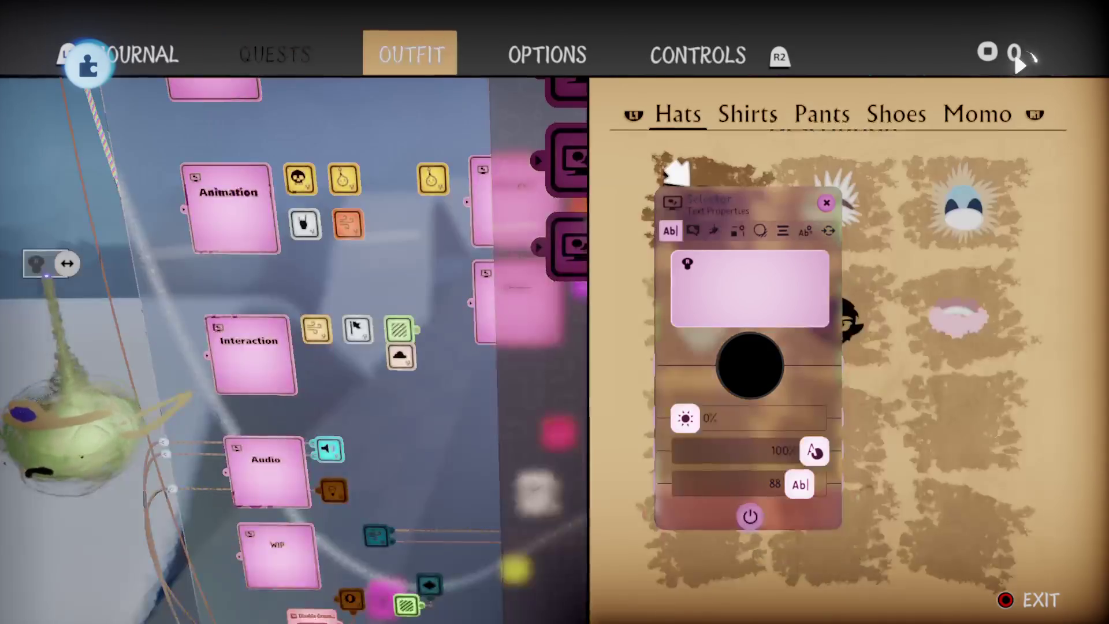
{"action": "left_click", "coordinate": [1018, 64]}
{"action": "left_click", "coordinate": [1018, 64]}
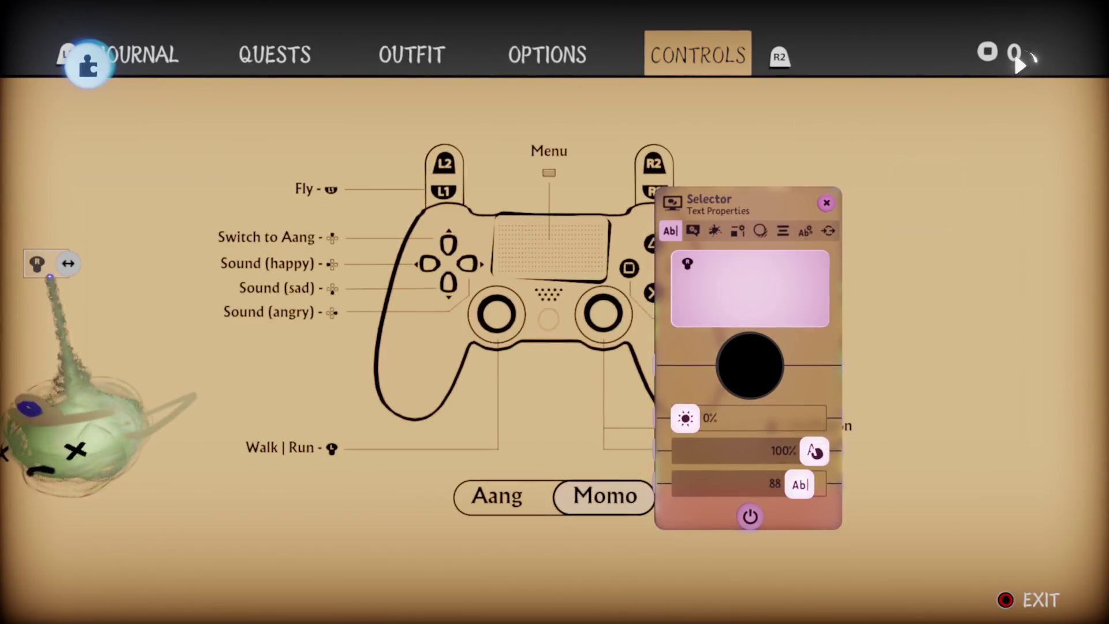
{"action": "left_click", "coordinate": [1019, 63]}
{"action": "left_click", "coordinate": [1020, 63]}
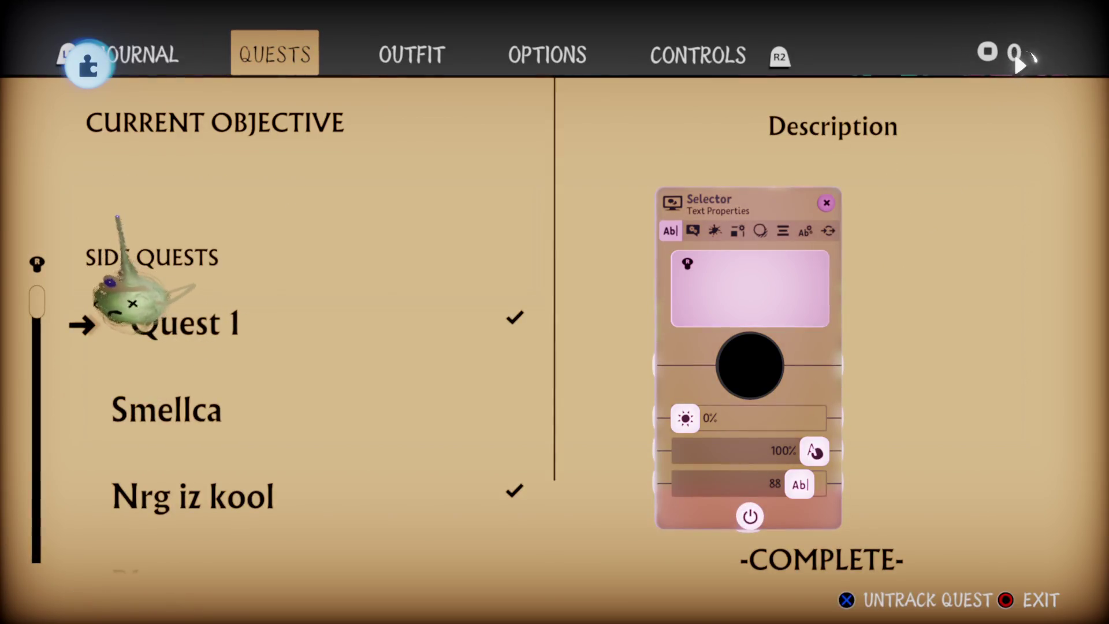
Return to the editor, then reopen the game's menu on the Quests page.
{"action": "left_click", "coordinate": [1019, 64]}
{"action": "left_click", "coordinate": [1017, 60]}
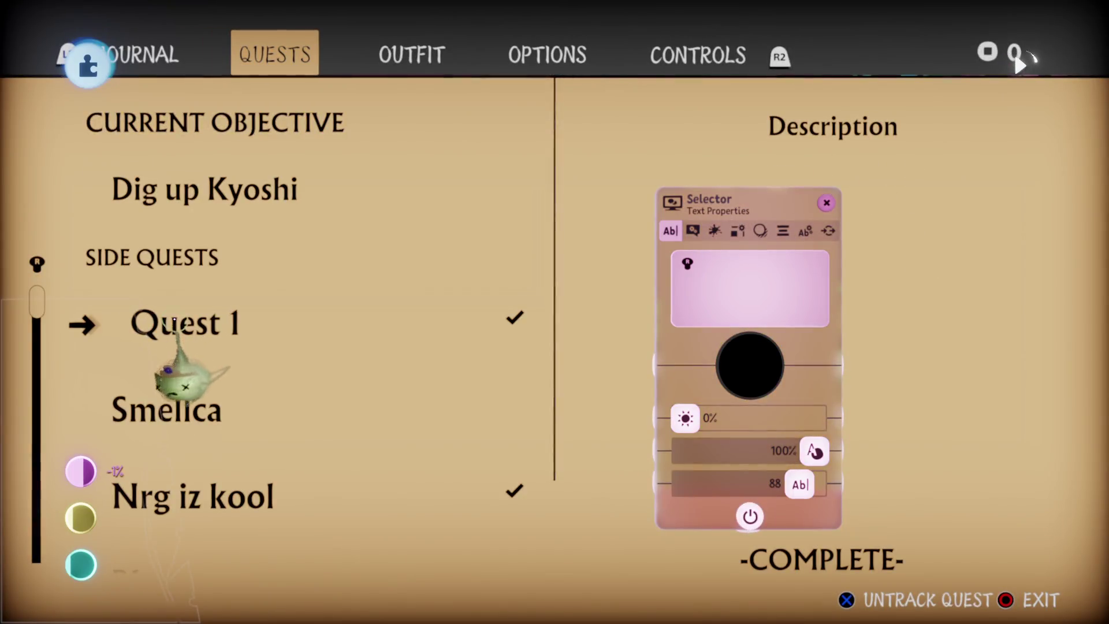
{"action": "left_click", "coordinate": [1020, 62]}
{"action": "key", "text": "Escape"}
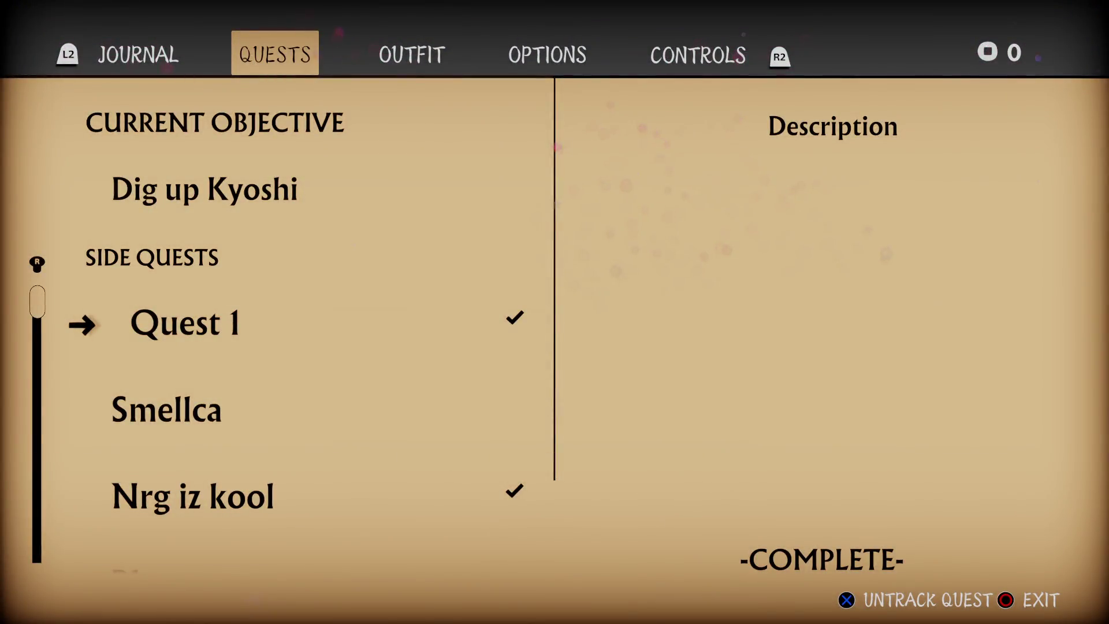
Scroll the side-quest list to the bottom and back up to Quest 1, watching the thumb.
{"action": "key", "text": "Down"}
{"action": "key", "text": "Down"}
{"action": "key", "text": "Down"}
{"action": "key", "text": "Up"}
{"action": "key", "text": "Up"}
{"action": "key", "text": "Up"}
{"action": "key", "text": "Down"}
{"action": "key", "text": "Down"}
{"action": "key", "text": "Down"}
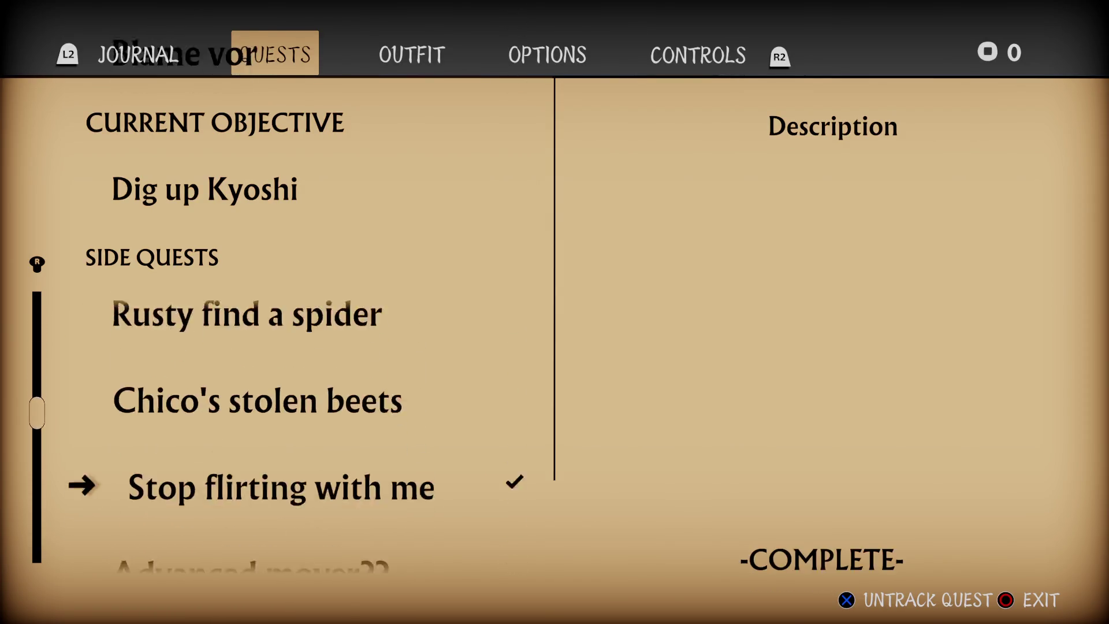
{"action": "key", "text": "Down"}
{"action": "key", "text": "Down"}
{"action": "key", "text": "Down"}
{"action": "key", "text": "Up"}
{"action": "key", "text": "Up"}
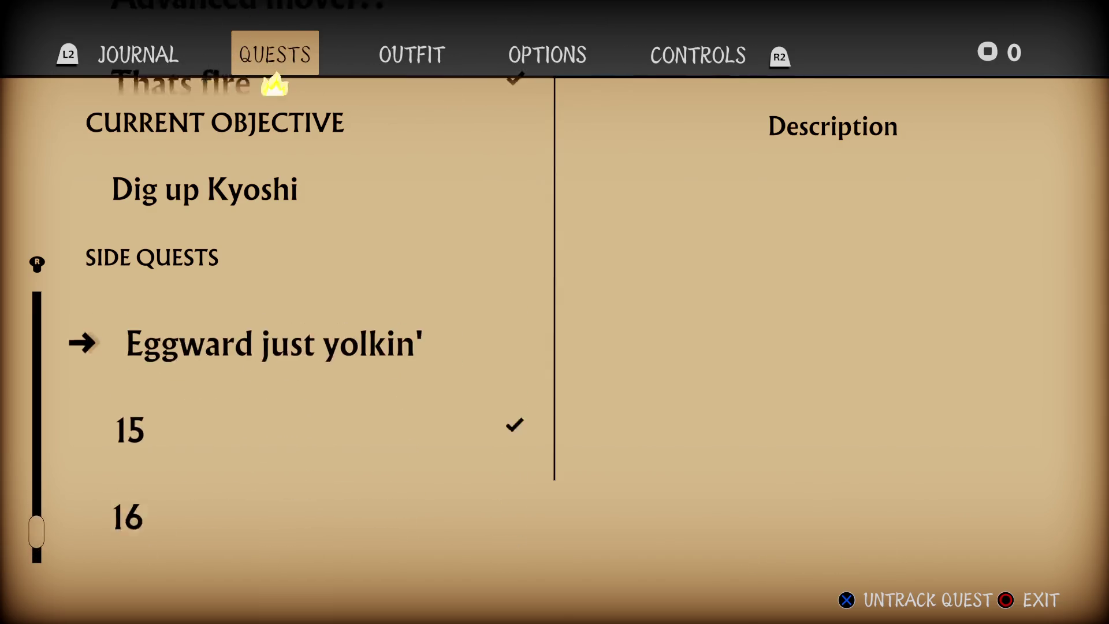
{"action": "key", "text": "Down"}
{"action": "key", "text": "Down"}
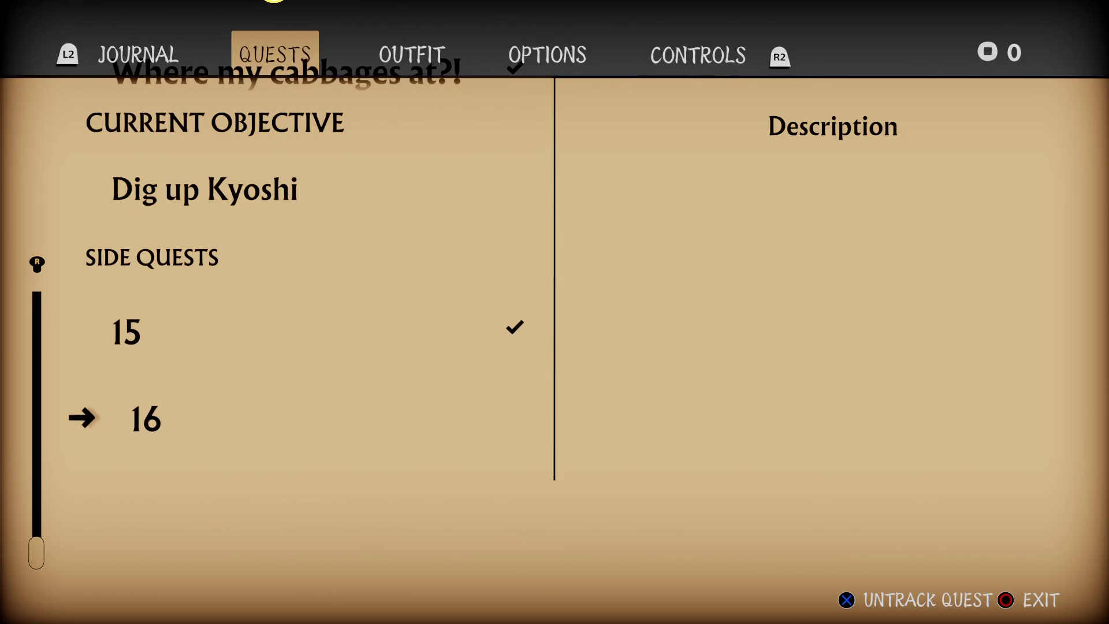
{"action": "key", "text": "Up"}
{"action": "key", "text": "Up"}
{"action": "key", "text": "Up"}
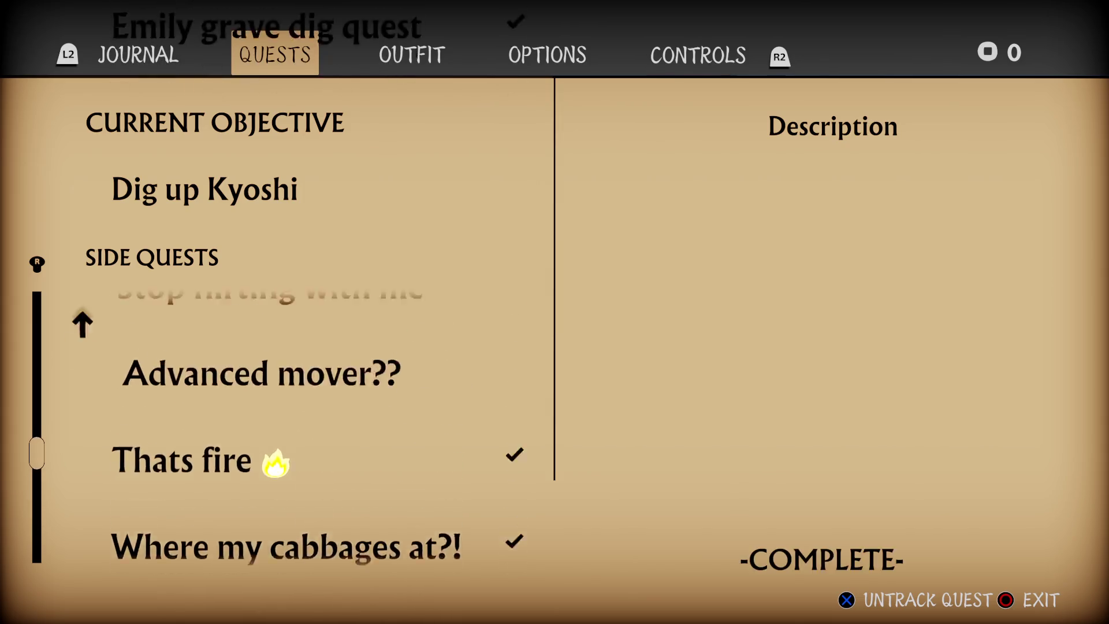
{"action": "key", "text": "Up"}
{"action": "key", "text": "Up"}
{"action": "key", "text": "Up"}
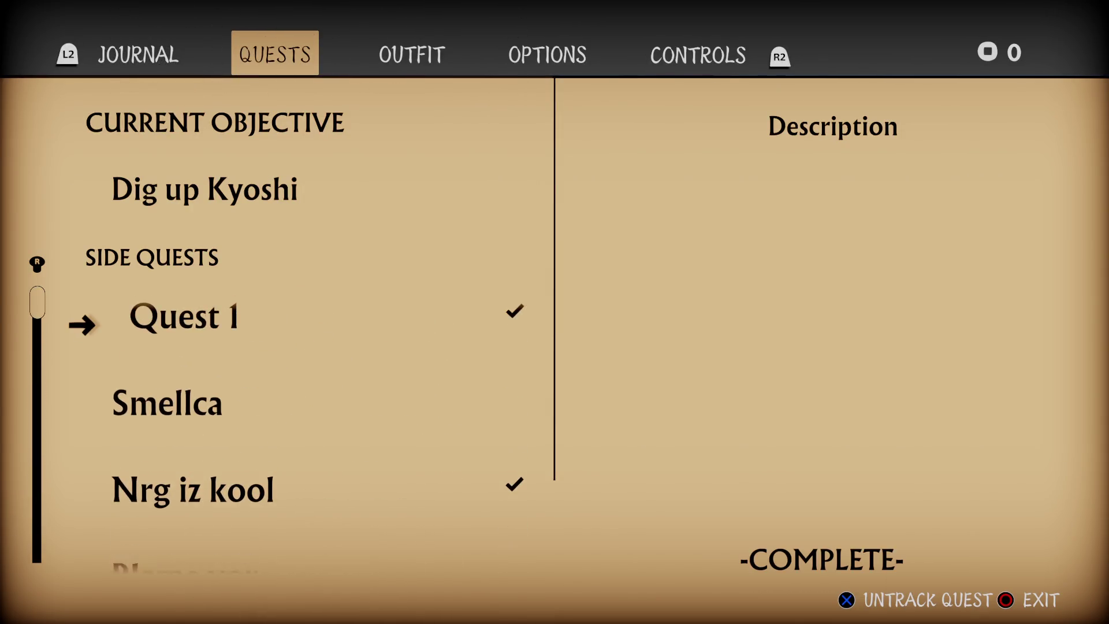
{"action": "key", "text": "Down"}
{"action": "key", "text": "Down"}
{"action": "key", "text": "Down"}
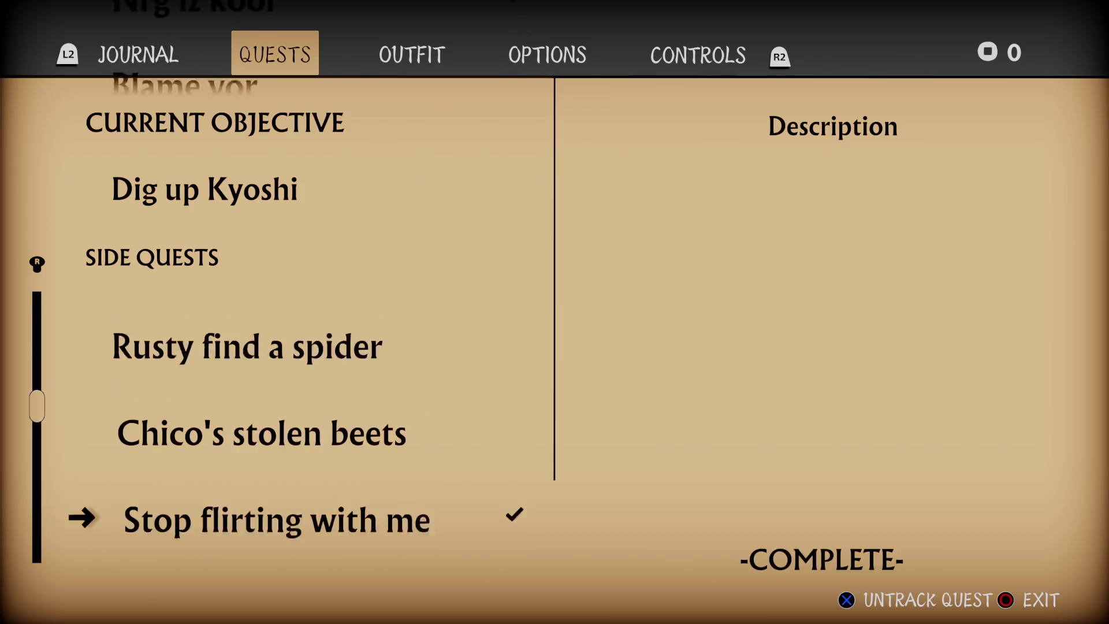
{"action": "key", "text": "Down"}
{"action": "key", "text": "Down"}
{"action": "key", "text": "Down"}
{"action": "key", "text": "Up"}
{"action": "key", "text": "Up"}
{"action": "key", "text": "Up"}
{"action": "key", "text": "Up"}
{"action": "key", "text": "Up"}
{"action": "key", "text": "Up"}
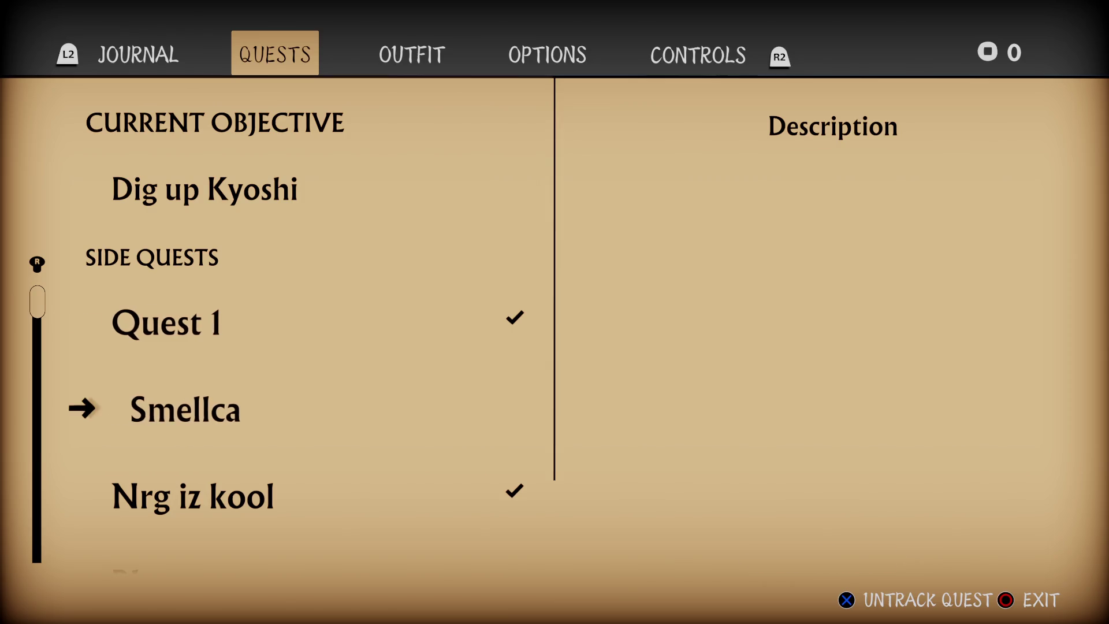
{"action": "key", "text": "Down"}
{"action": "key", "text": "Down"}
{"action": "key", "text": "Down"}
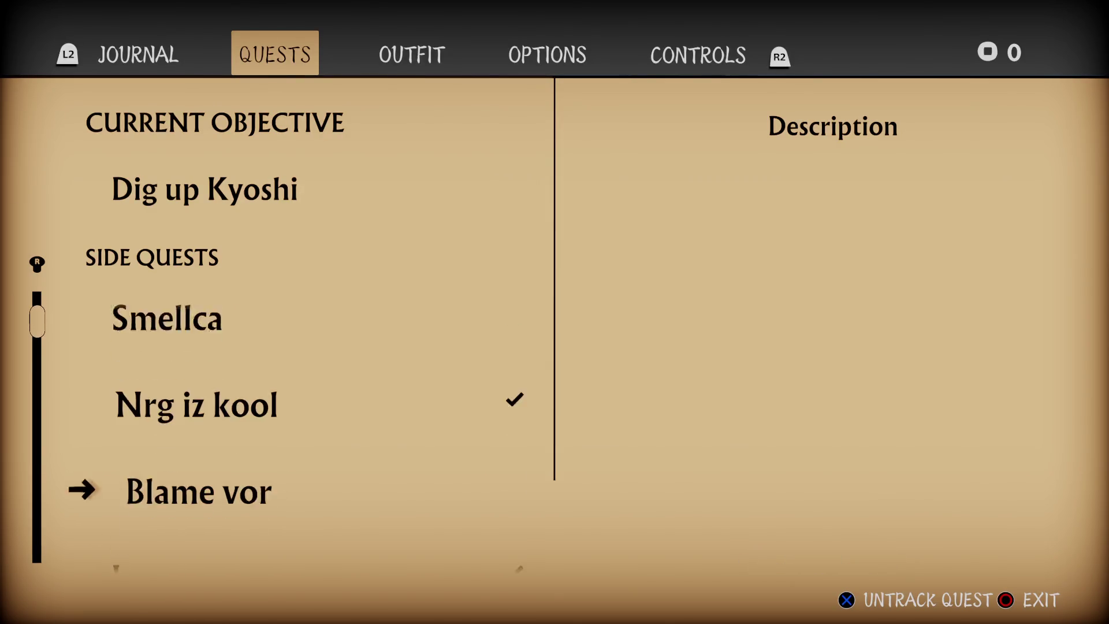
{"action": "key", "text": "Up"}
{"action": "key", "text": "Up"}
{"action": "key", "text": "Up"}
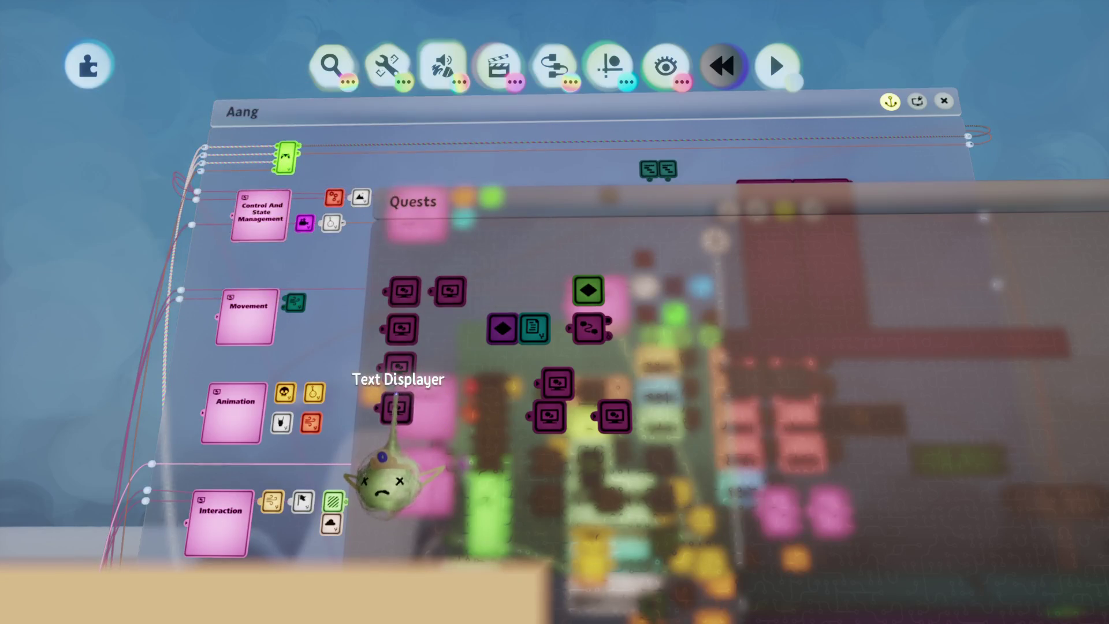
Briefly play-test the journal's Quests page, then return to editing.
{"action": "key", "text": "p"}
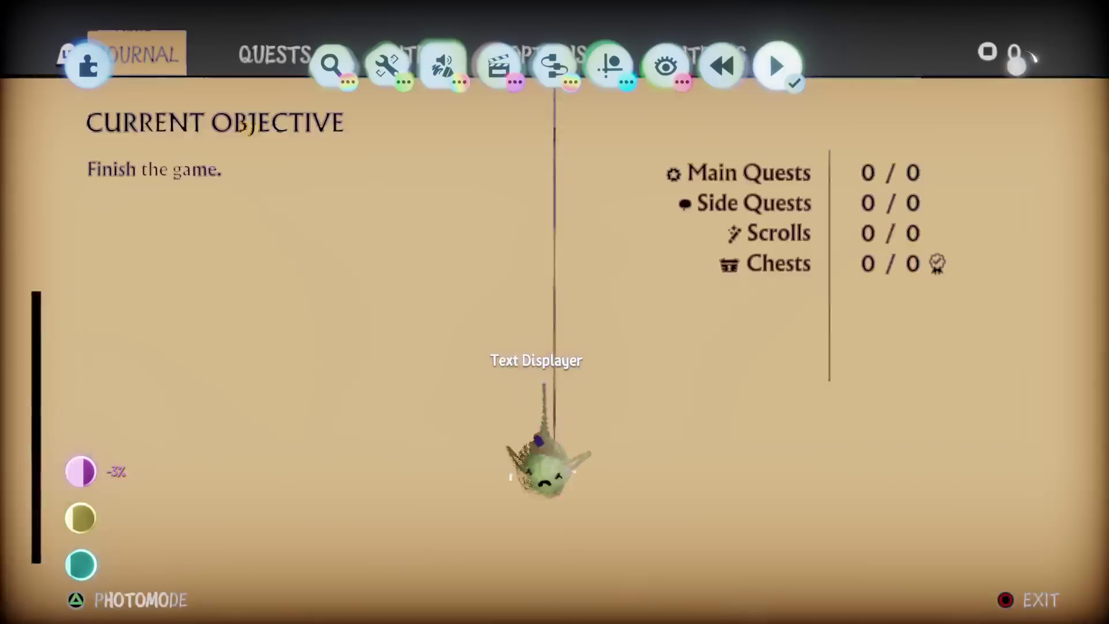
{"action": "key", "text": "Right"}
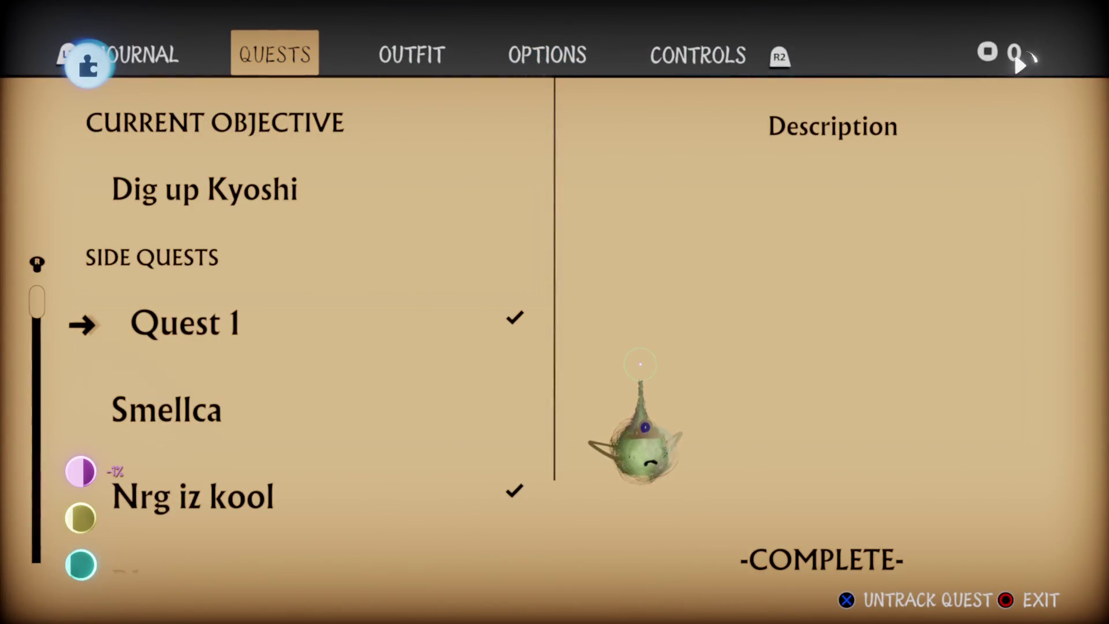
{"action": "key", "text": "p"}
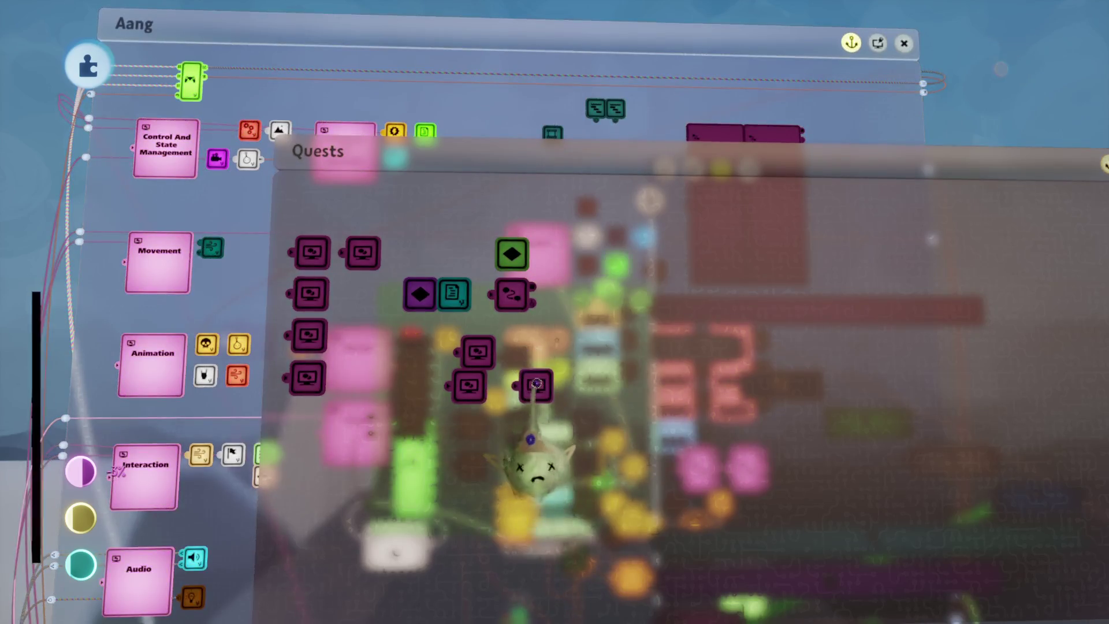
Centre the Text Displayer's text horizontally in its text box properties.
{"action": "left_click", "coordinate": [527, 385]}
{"action": "scroll", "coordinate": [45, 419], "scroll_direction": "left", "scroll_amount": 3}
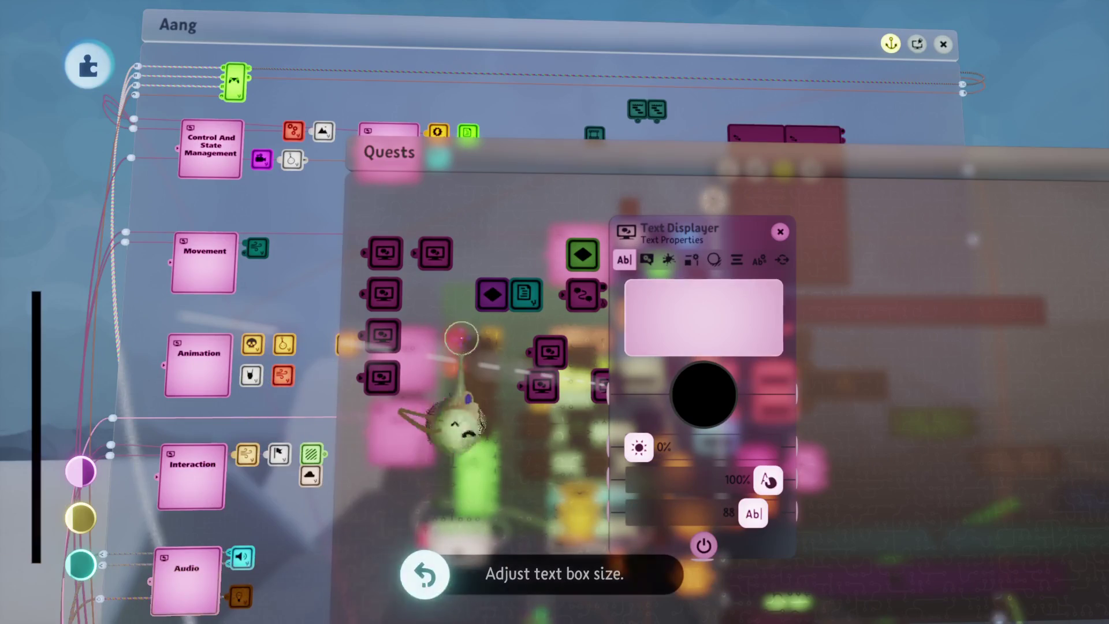
{"action": "left_click", "coordinate": [647, 260]}
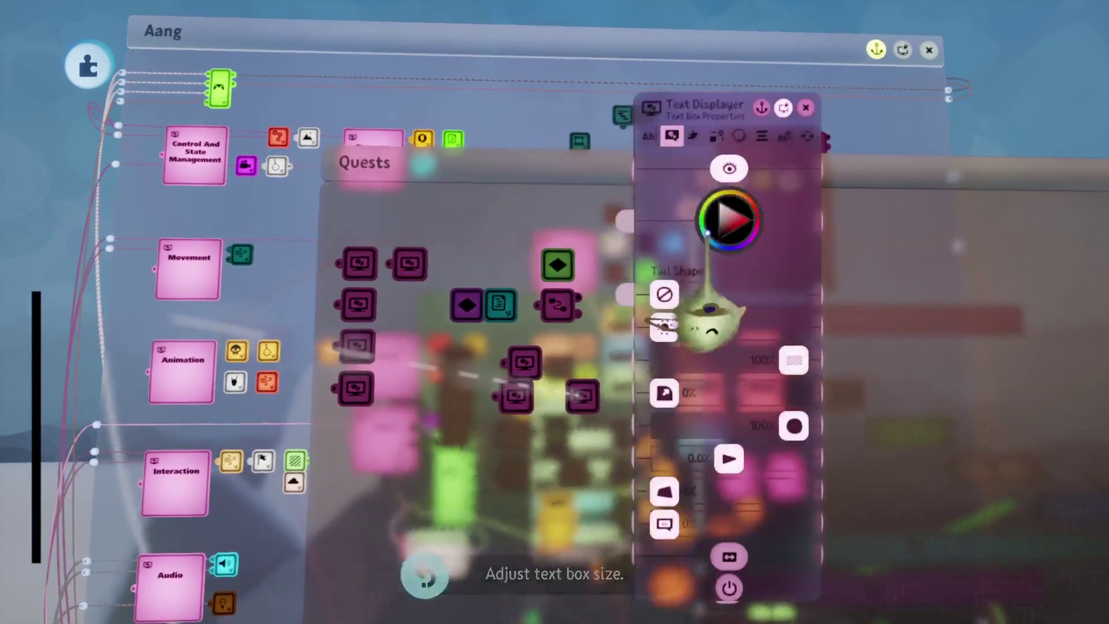
{"action": "left_click", "coordinate": [763, 137]}
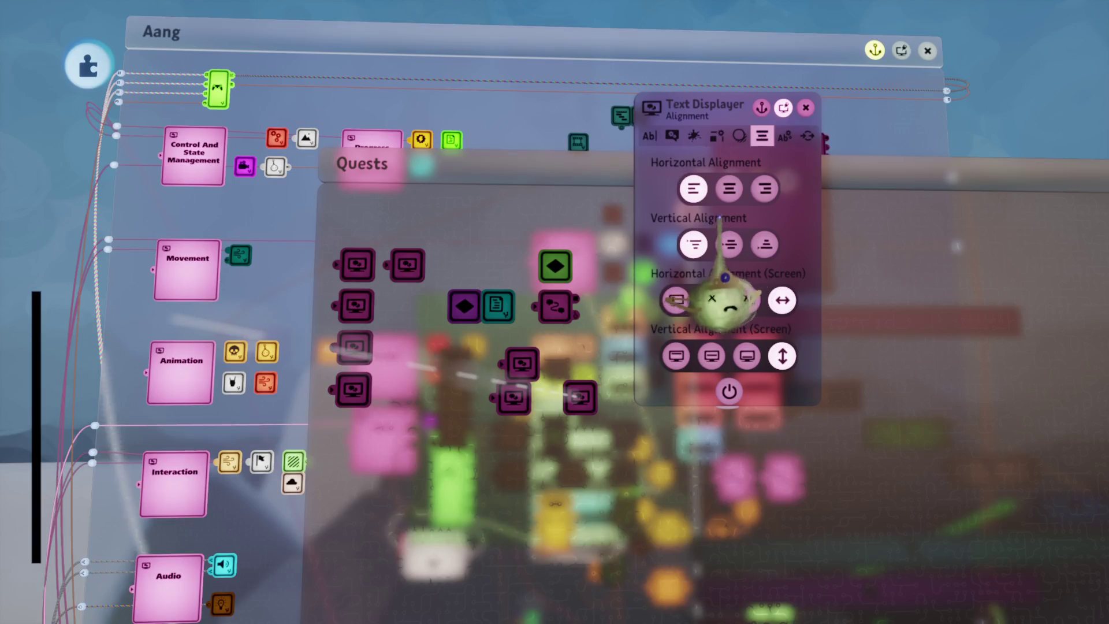
{"action": "left_click", "coordinate": [729, 189]}
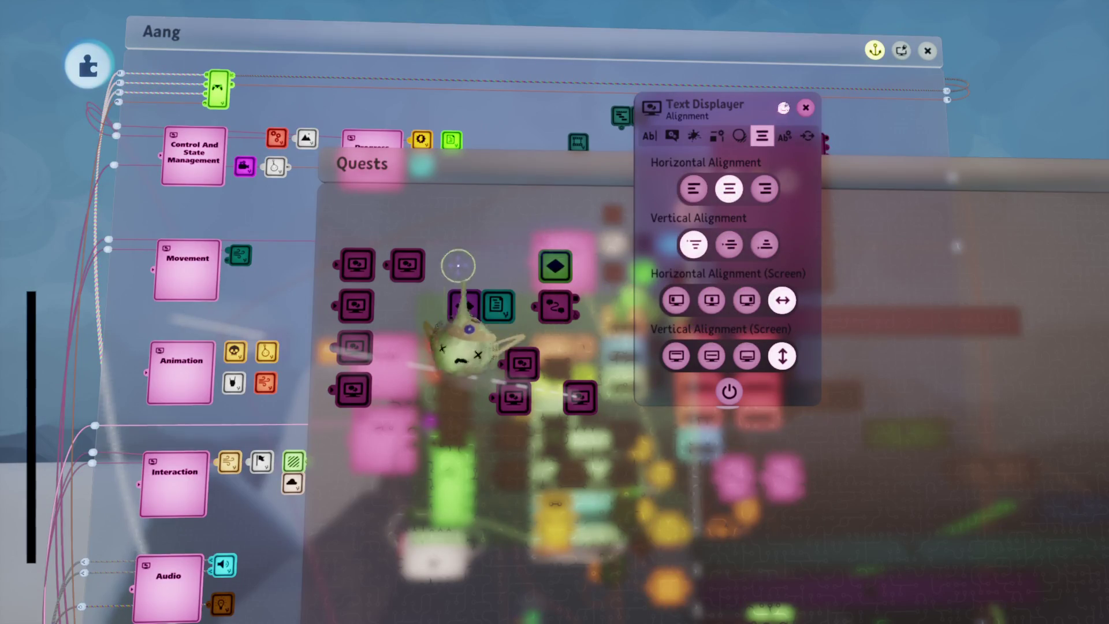
Play-test the journal's Quests and Outfit pages, then return to editing.
{"action": "key", "text": "Escape"}
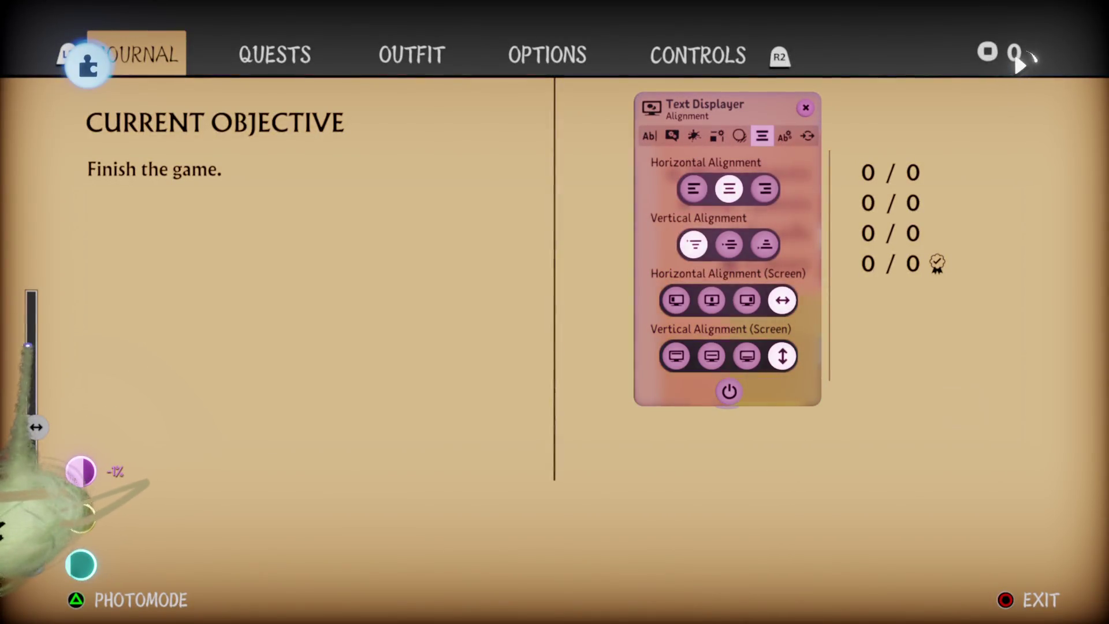
{"action": "key", "text": "e"}
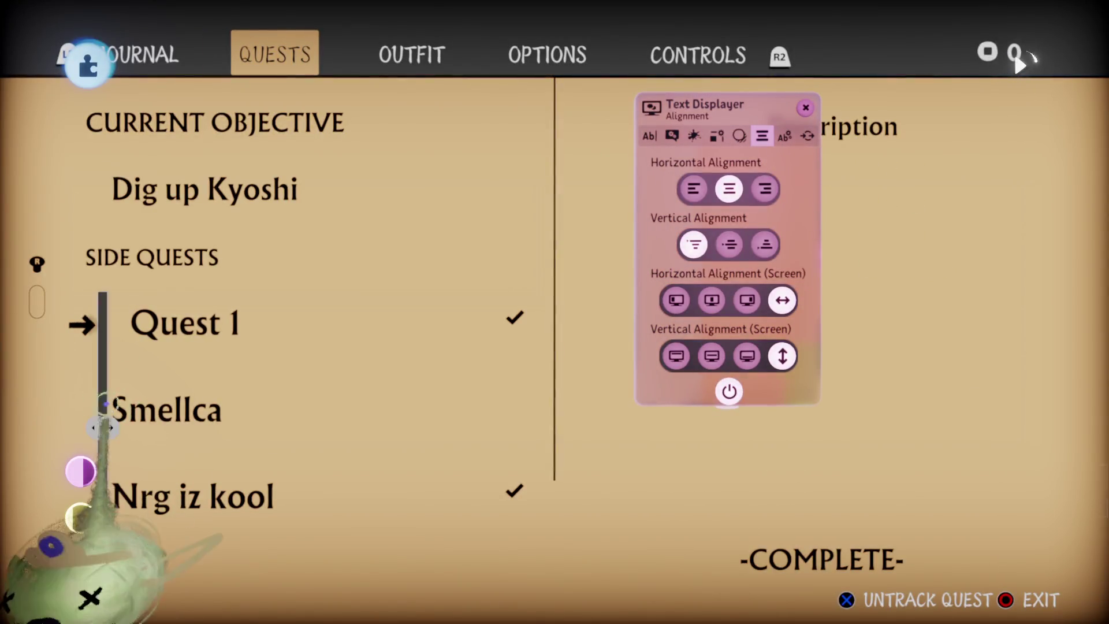
{"action": "key", "text": "e"}
{"action": "key", "text": "Escape"}
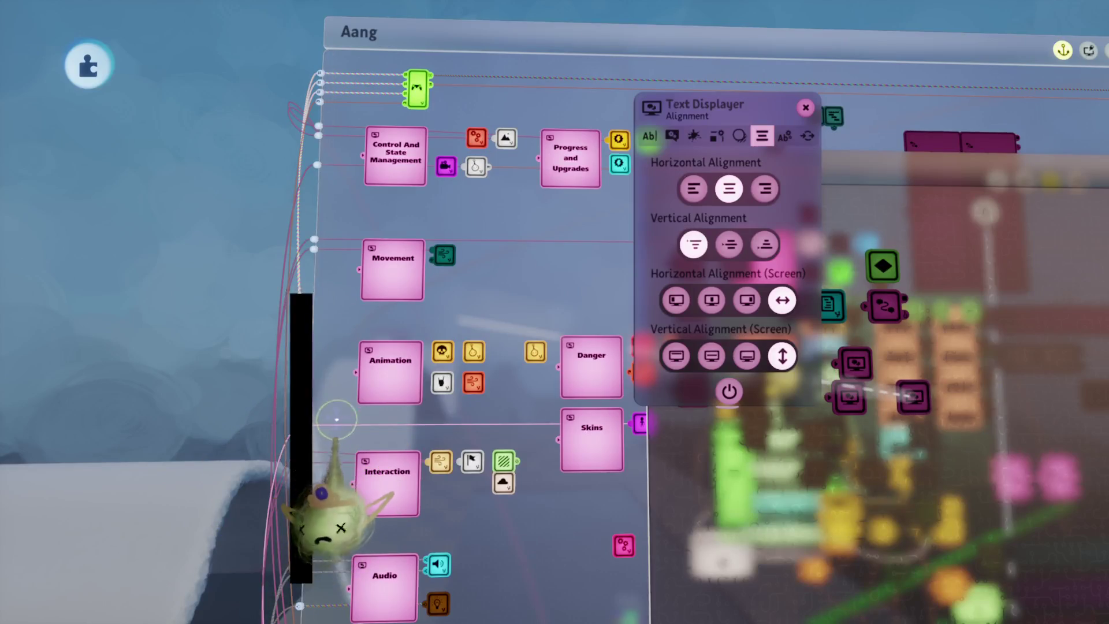
Resize the black scrollbar bar's canvas and play-test switching between Quests and Outfit pages.
{"action": "left_click_drag", "start_coordinate": [299, 444], "coordinate": [283, 434]}
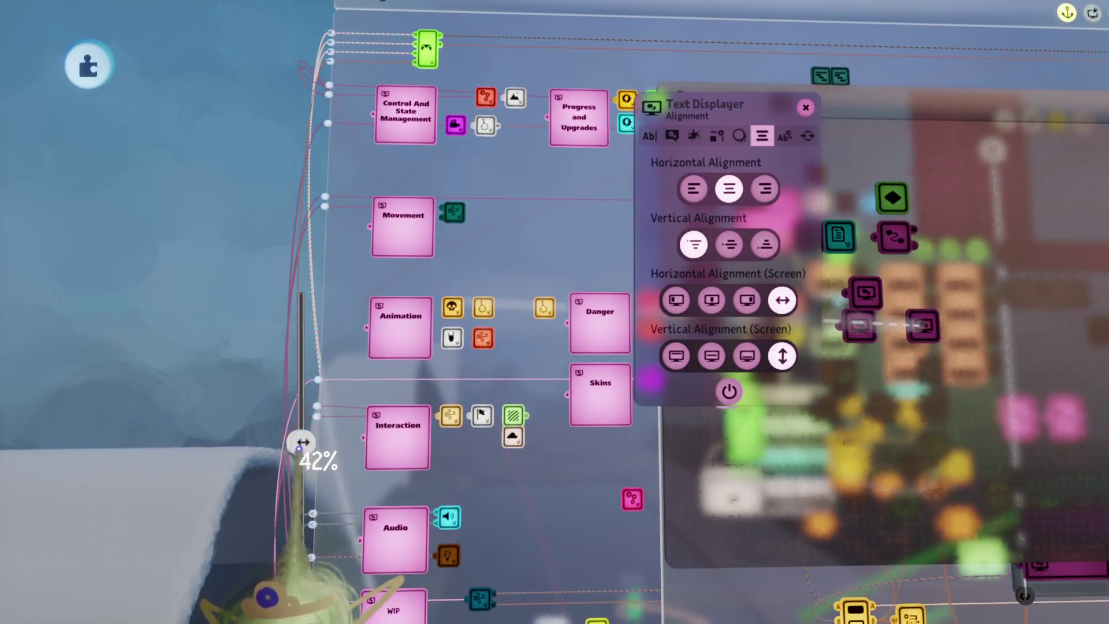
{"action": "key", "text": "Escape"}
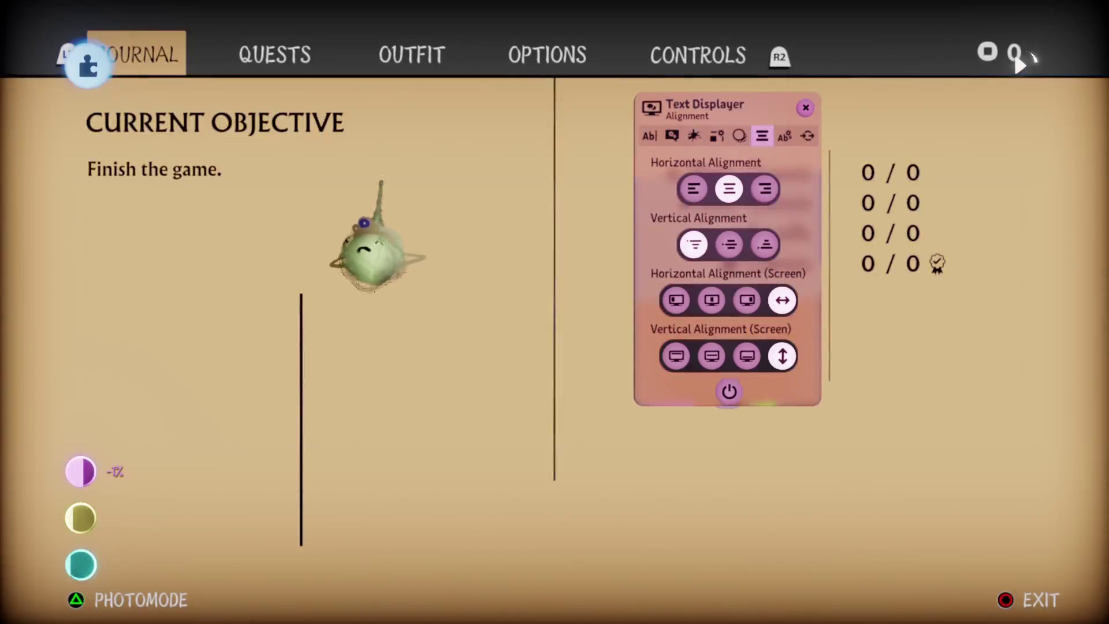
{"action": "key", "text": "Right"}
{"action": "key", "text": "Right"}
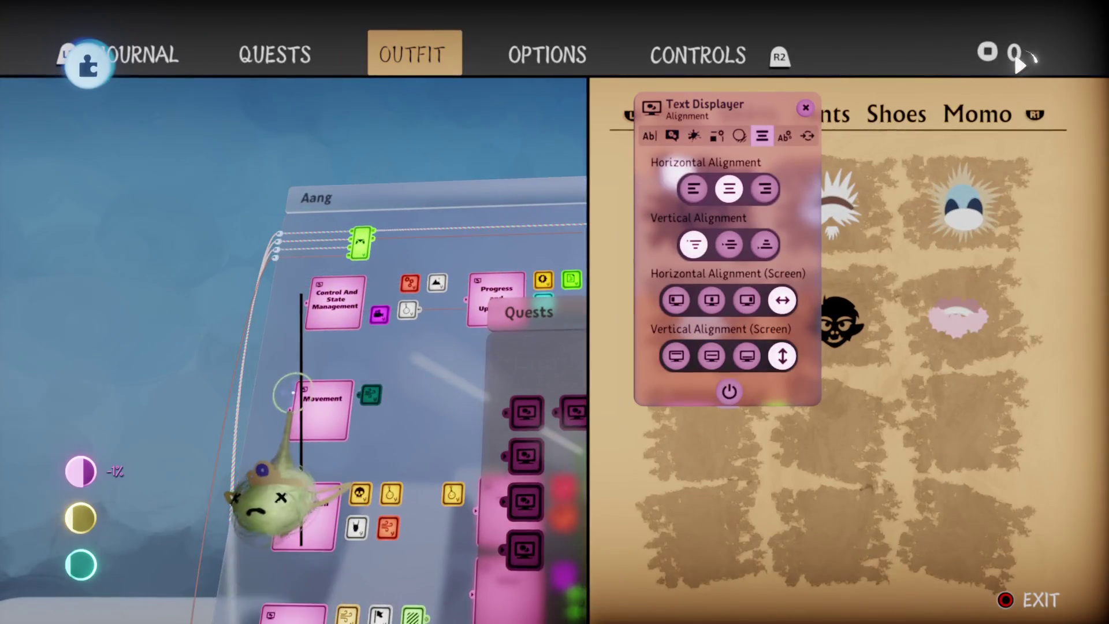
{"action": "key", "text": "Left"}
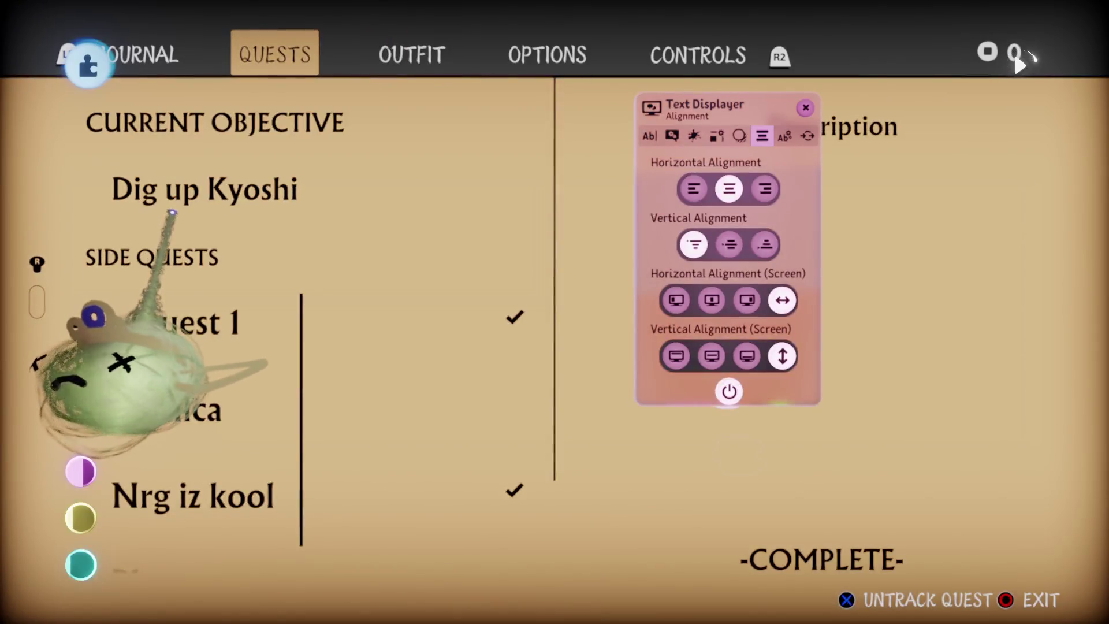
{"action": "key", "text": "Up"}
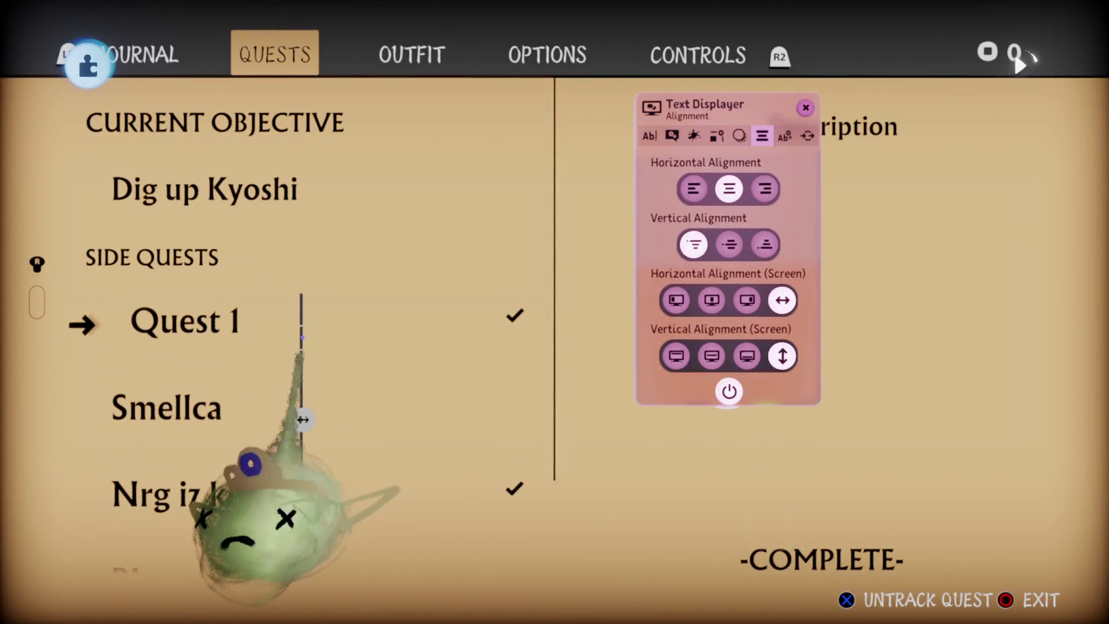
{"action": "key", "text": "Right"}
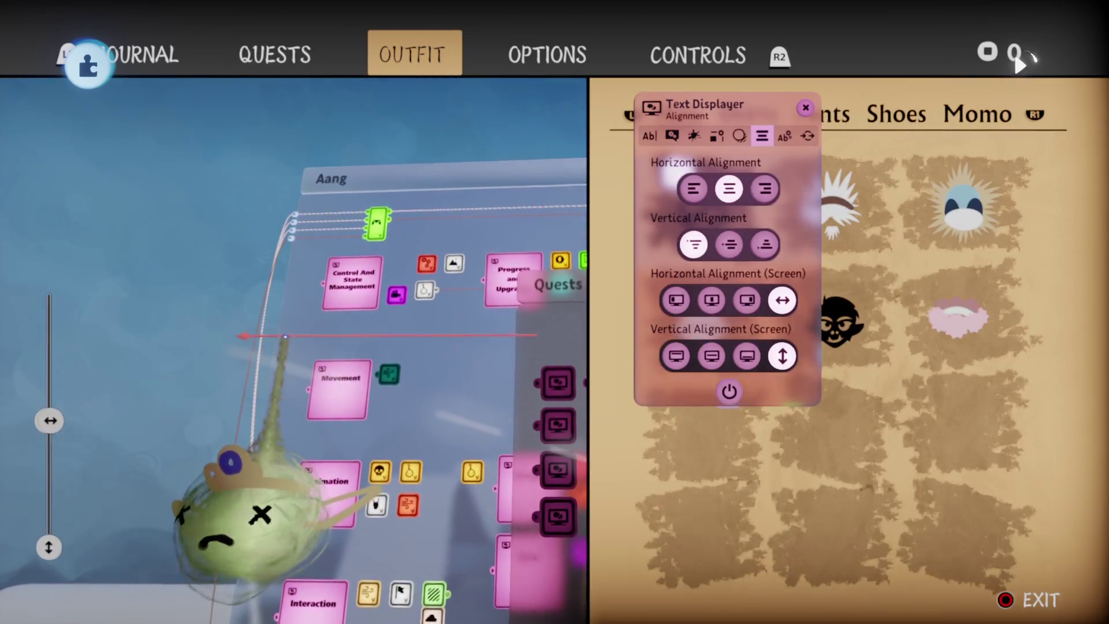
{"action": "key", "text": "Left"}
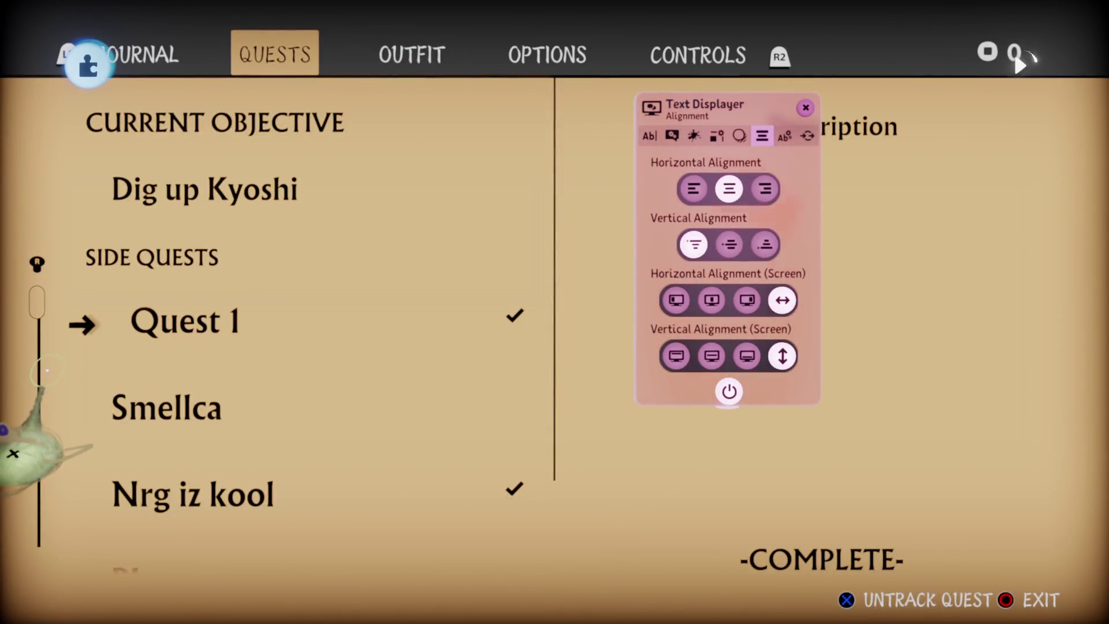
{"action": "key", "text": "Right"}
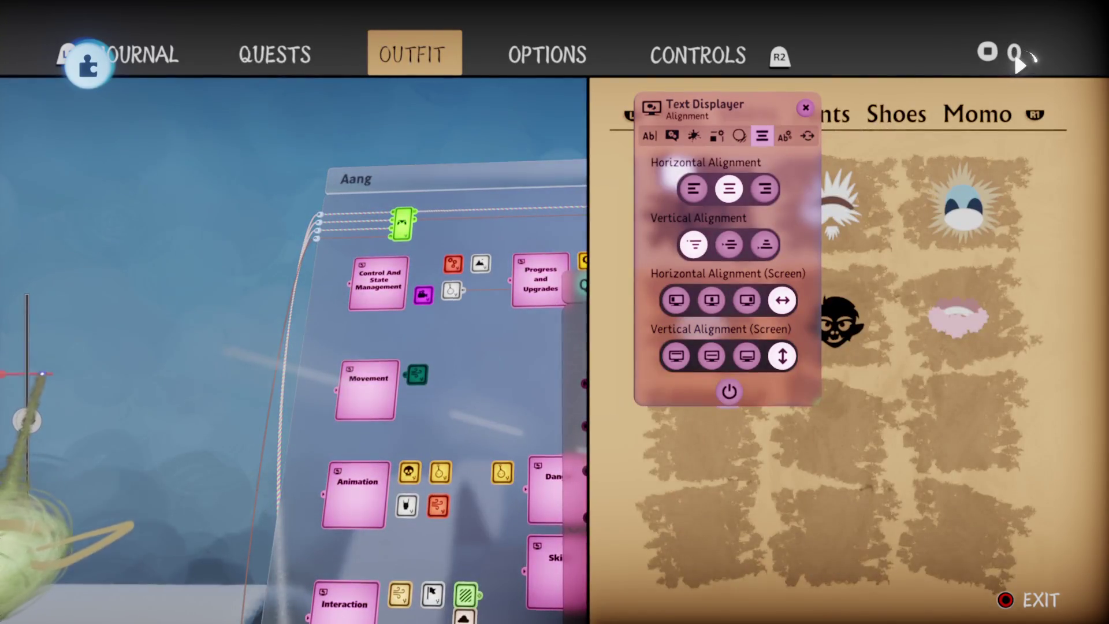
{"action": "key", "text": "Escape"}
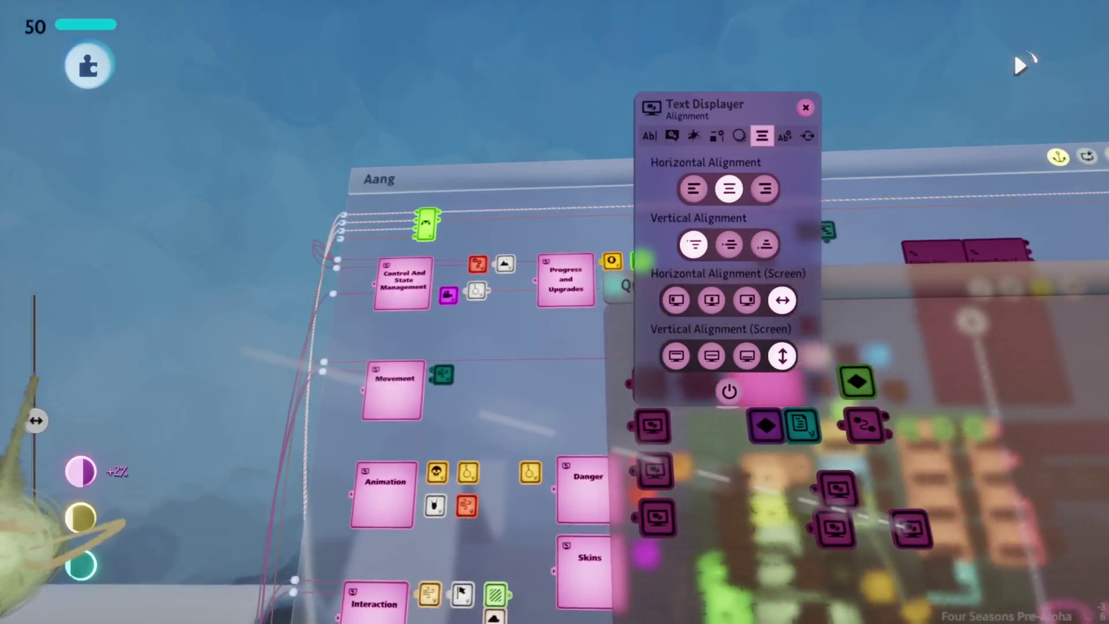
Reopen the journal, flip between Quests and Outfit, then close it.
{"action": "key", "text": "Escape"}
{"action": "key", "text": "Right"}
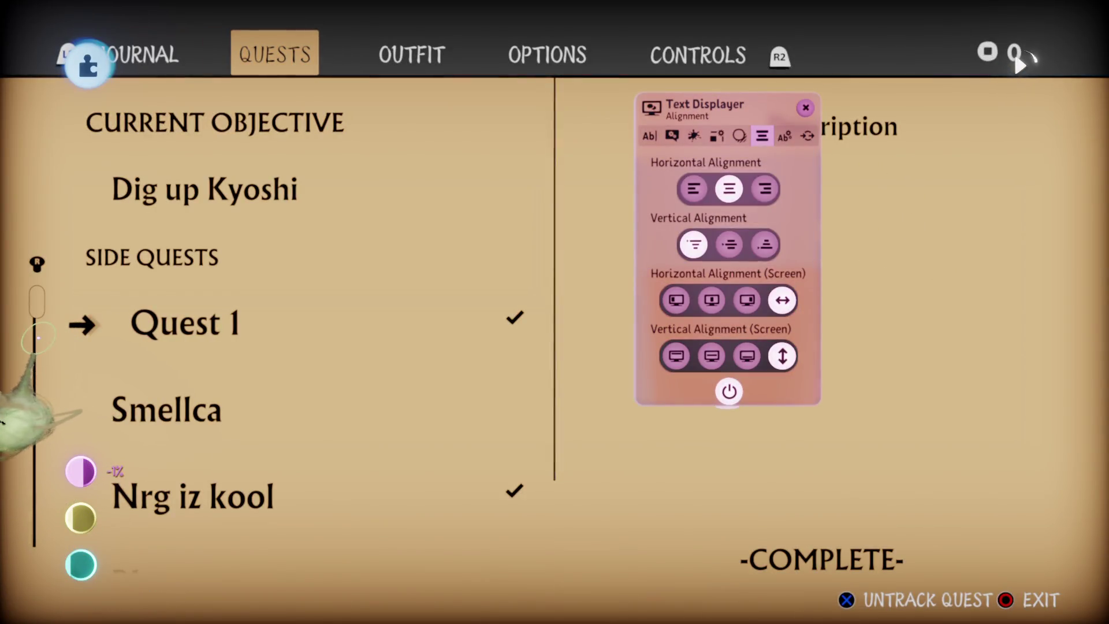
{"action": "key", "text": "Right"}
{"action": "key", "text": "Left"}
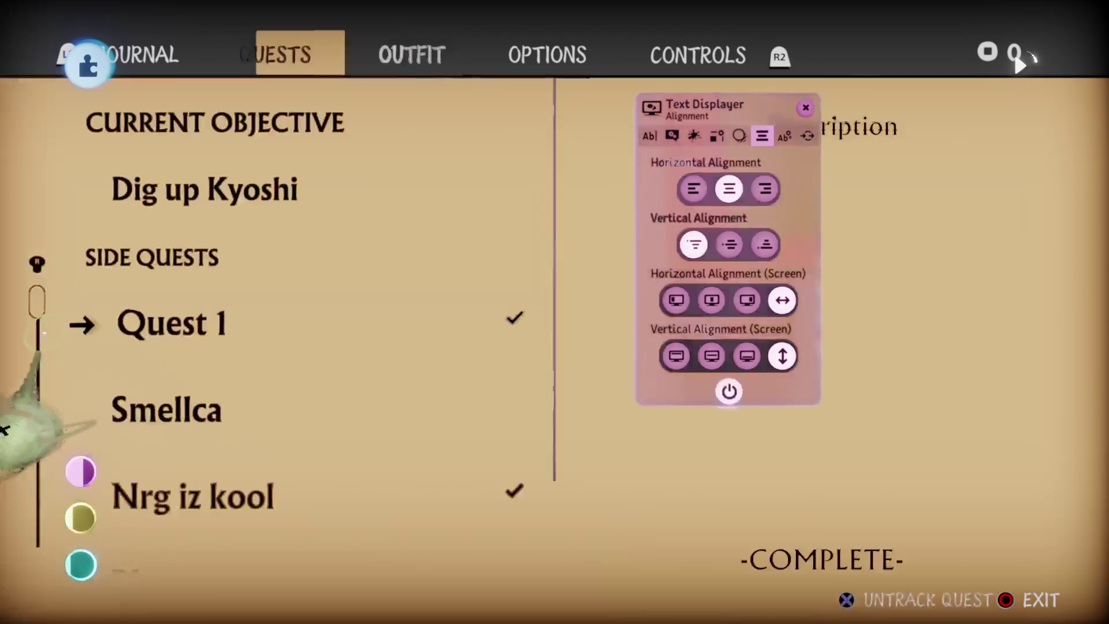
{"action": "key", "text": "Escape"}
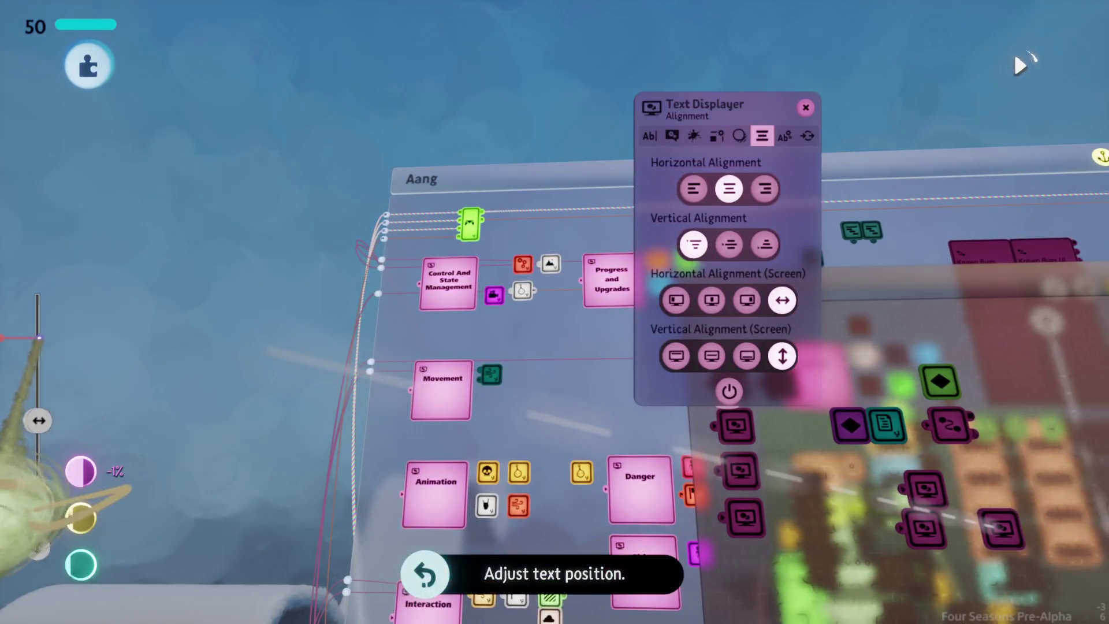
Reopen the journal, cycle through Controls and Outfit back to Quests, and scroll to quest 15.
{"action": "key", "text": "Escape"}
{"action": "key", "text": "Right"}
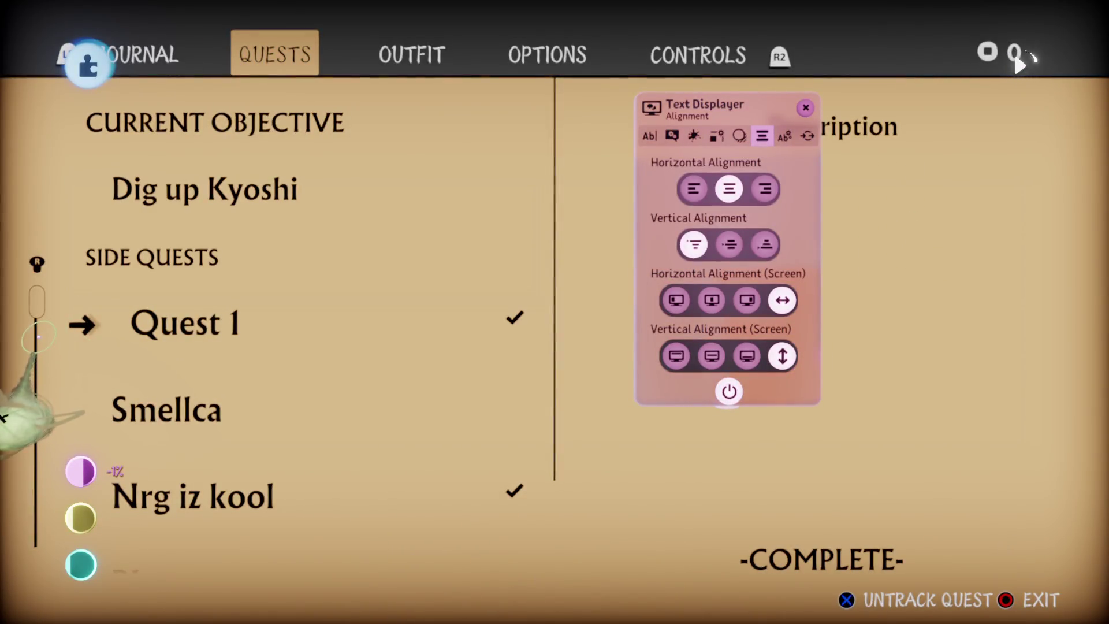
{"action": "key", "text": "Right"}
{"action": "key", "text": "Right"}
{"action": "key", "text": "Right"}
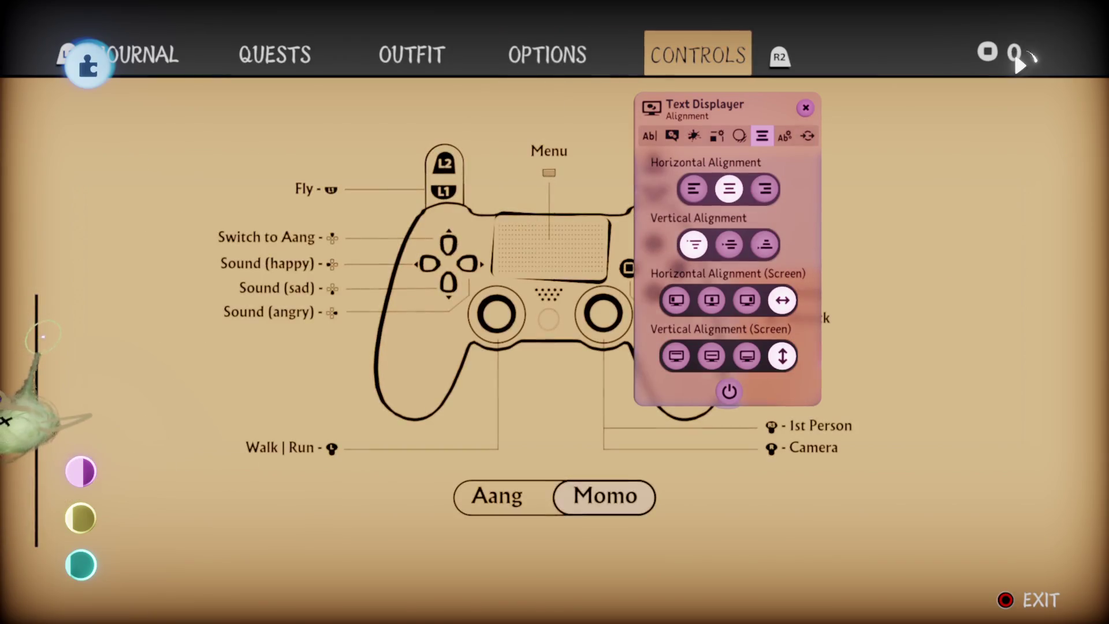
{"action": "key", "text": "Right"}
{"action": "key", "text": "Right"}
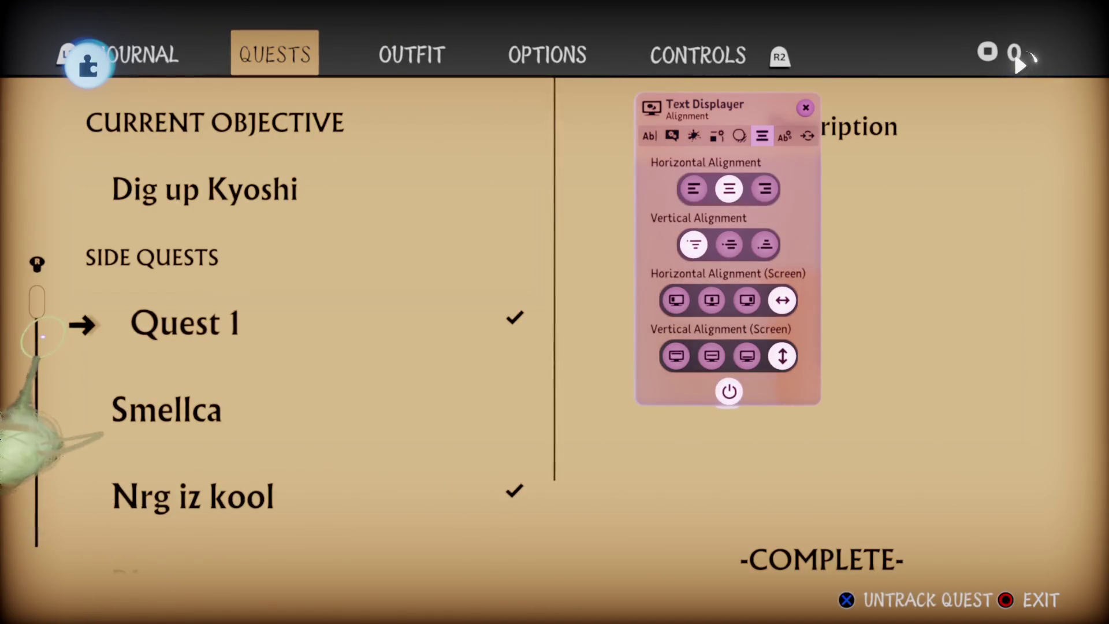
{"action": "key", "text": "Right"}
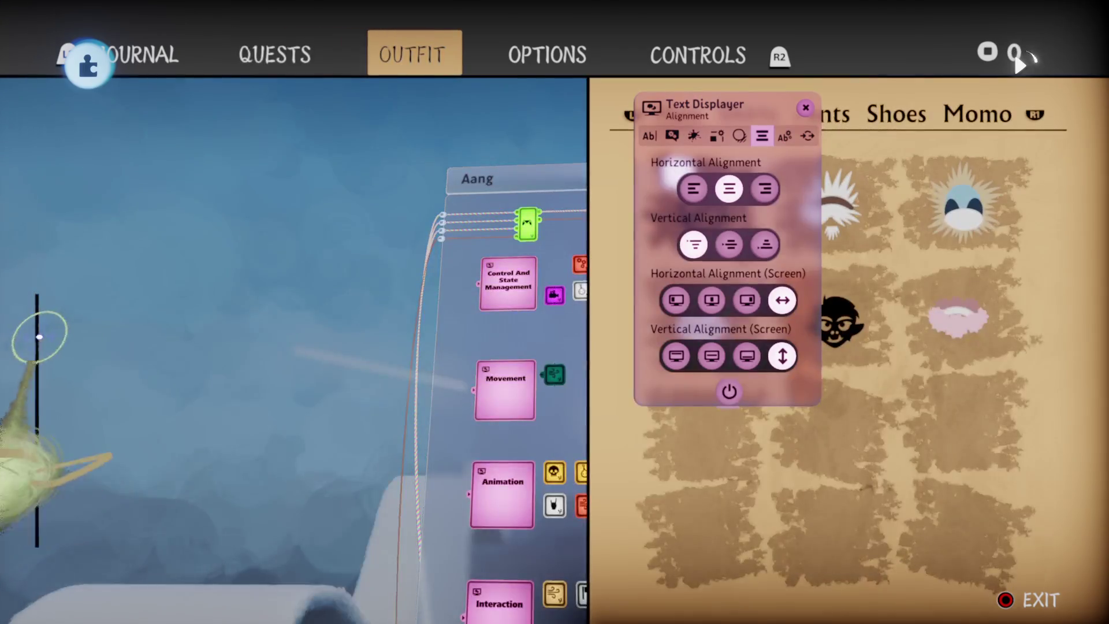
{"action": "key", "text": "Right"}
{"action": "key", "text": "Left"}
{"action": "key", "text": "Left"}
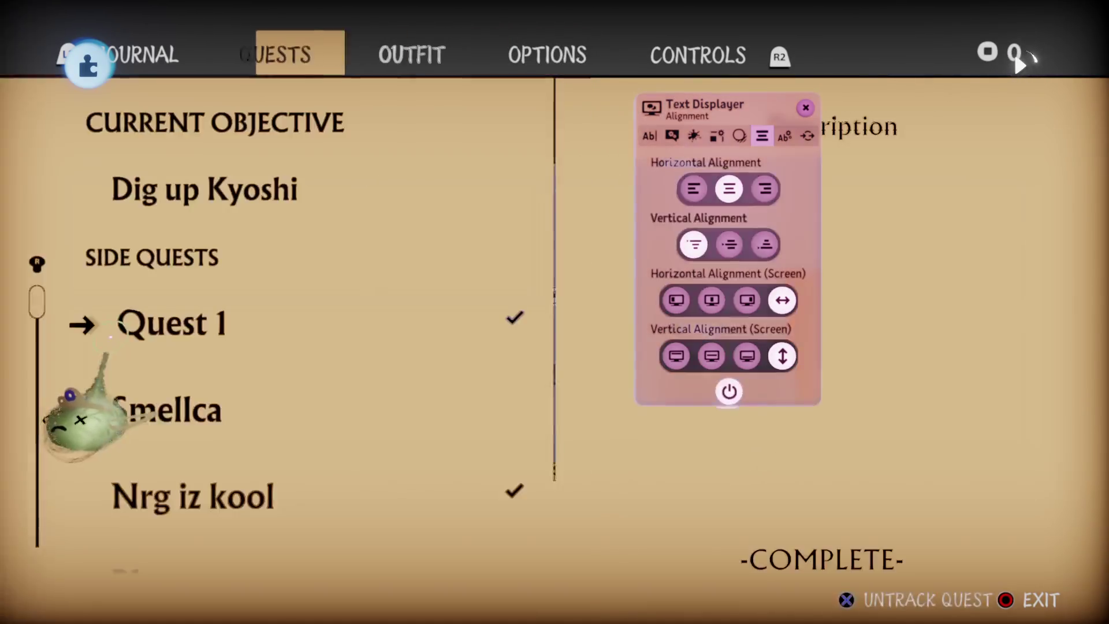
{"action": "key", "text": "Down"}
{"action": "key", "text": "Down"}
{"action": "key", "text": "Down"}
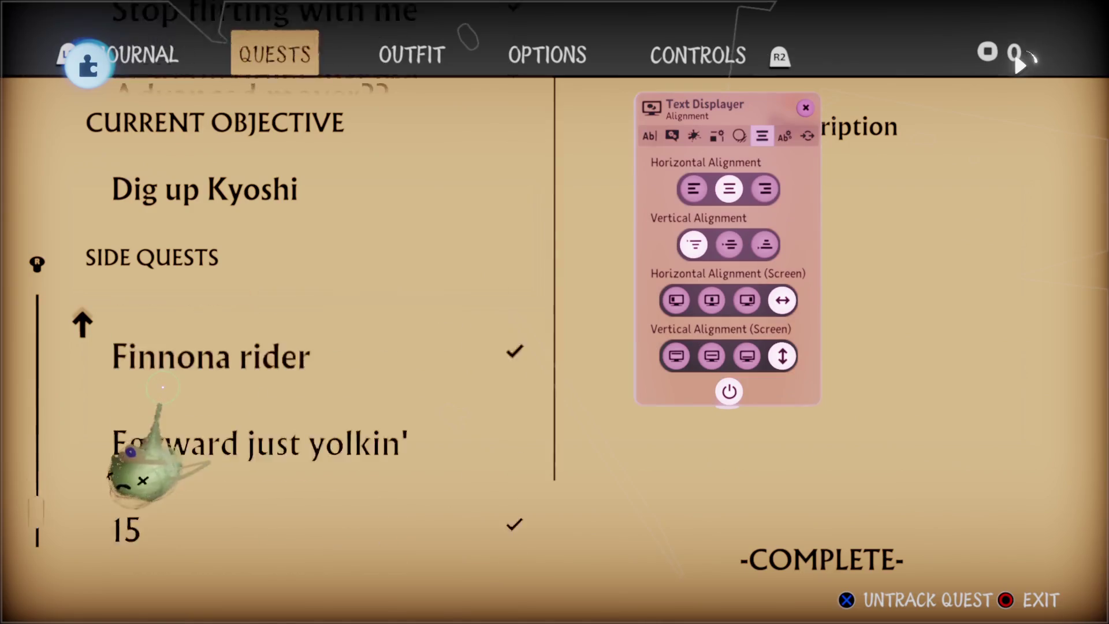
{"action": "key", "text": "Escape"}
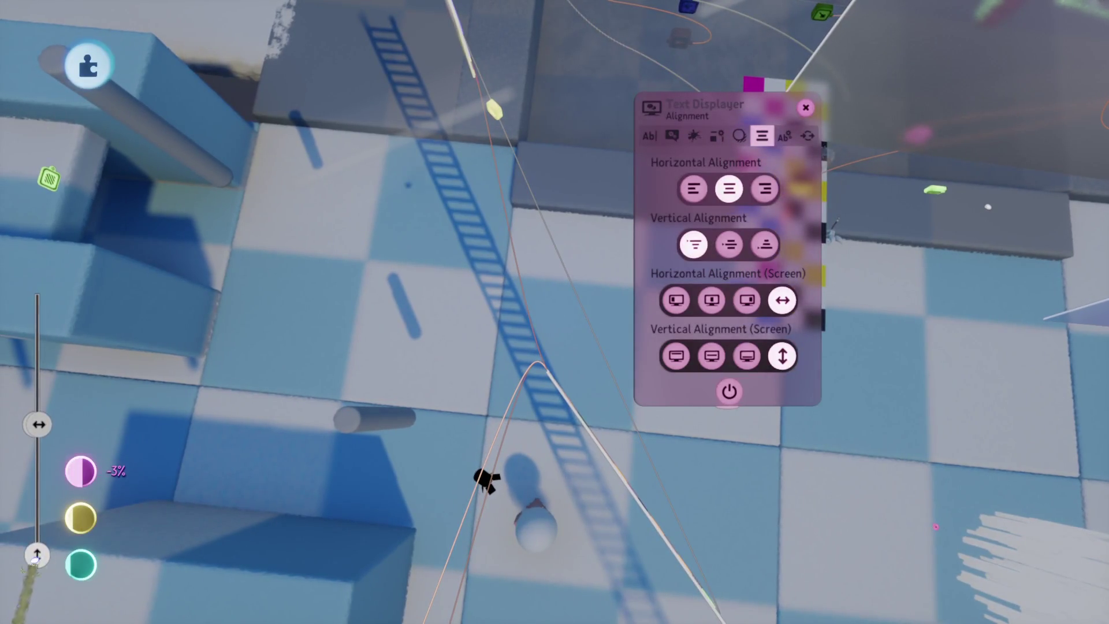
Reopen the journal and re-check the Quests list, then return to editing.
{"action": "key", "text": "Escape"}
{"action": "key", "text": "Right"}
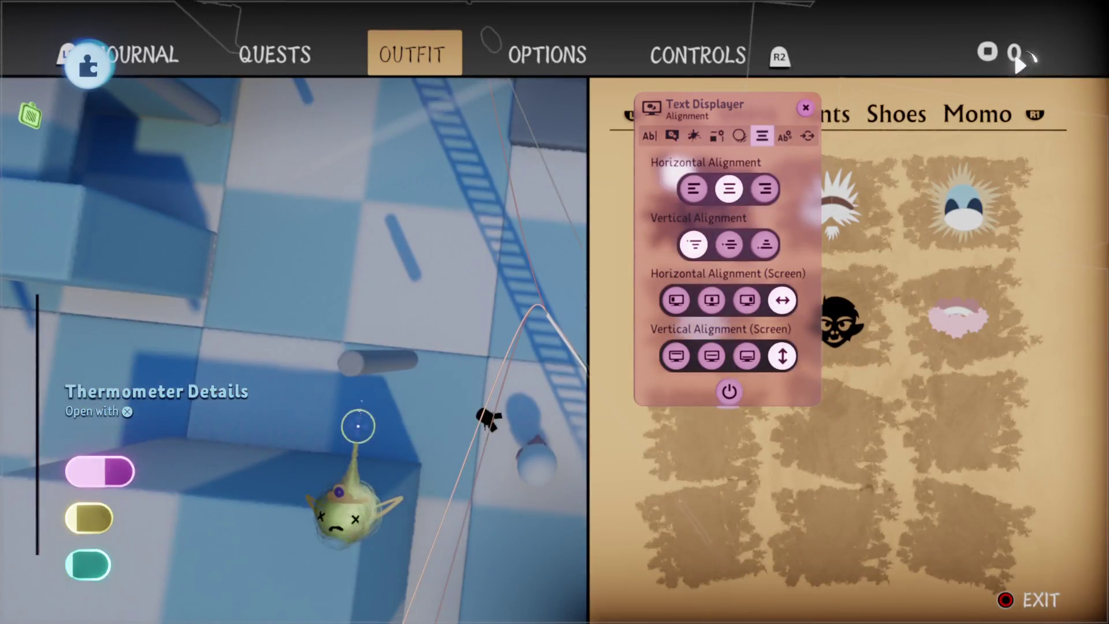
{"action": "key", "text": "Left"}
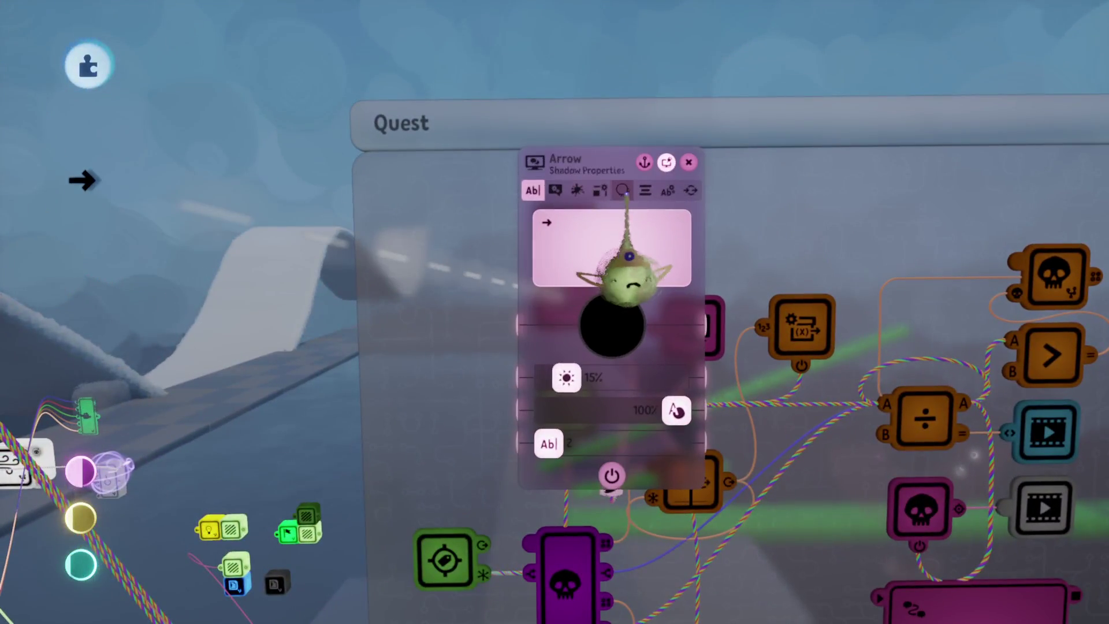
{"action": "key", "text": "Tab"}
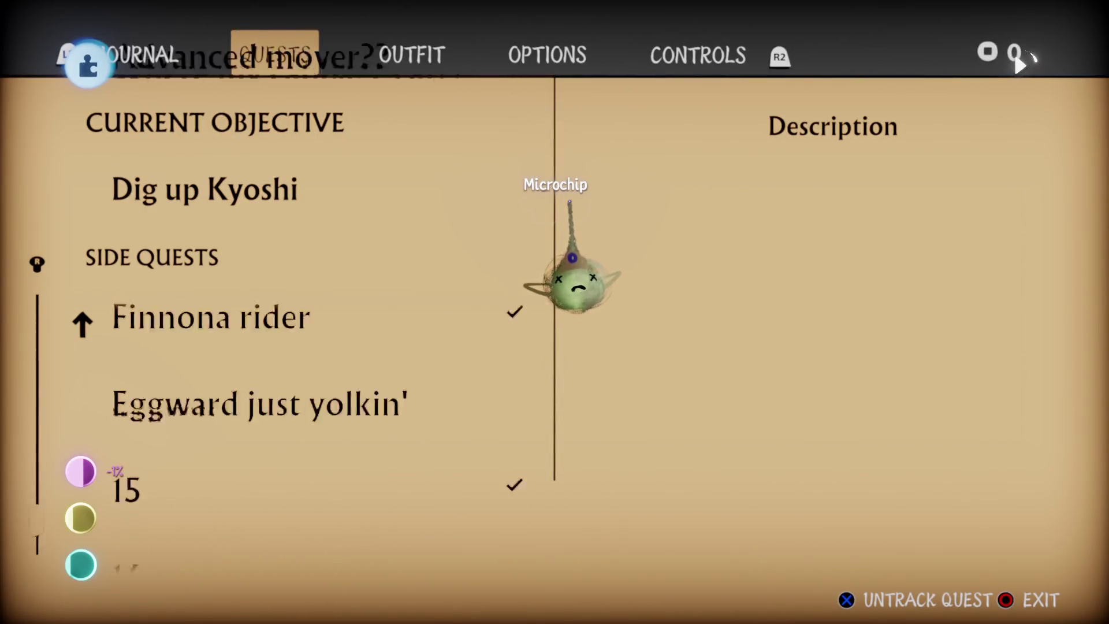
{"action": "scroll", "coordinate": [573, 257], "scroll_direction": "down", "scroll_amount": 2}
{"action": "key", "text": "Escape"}
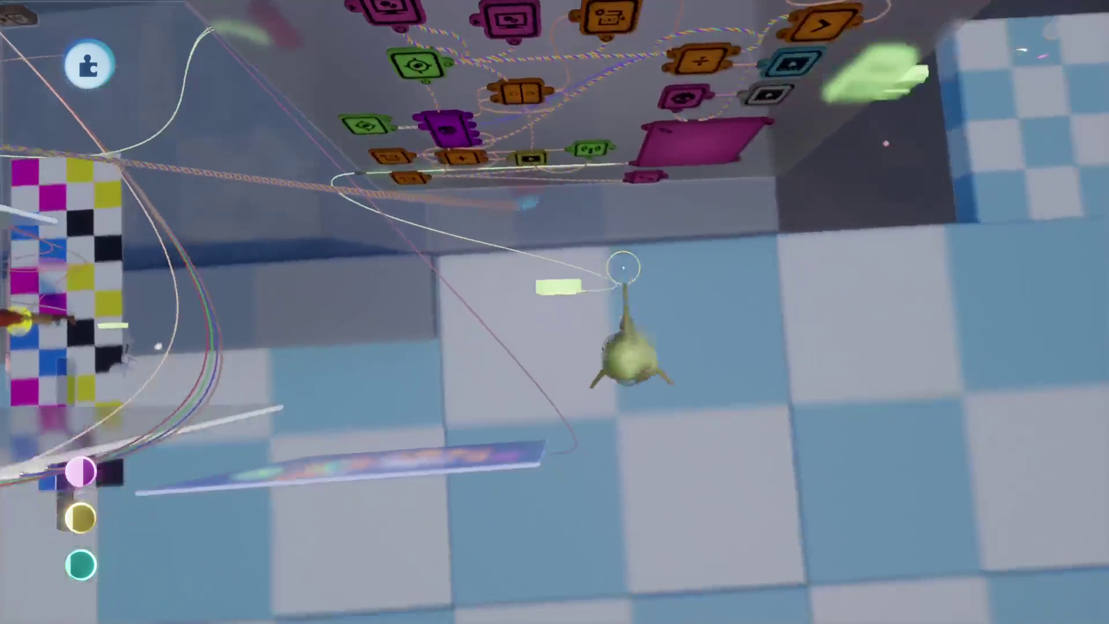
Inspect the quest name text gadget's settings, then reopen the journal in play.
{"action": "key", "text": "Escape"}
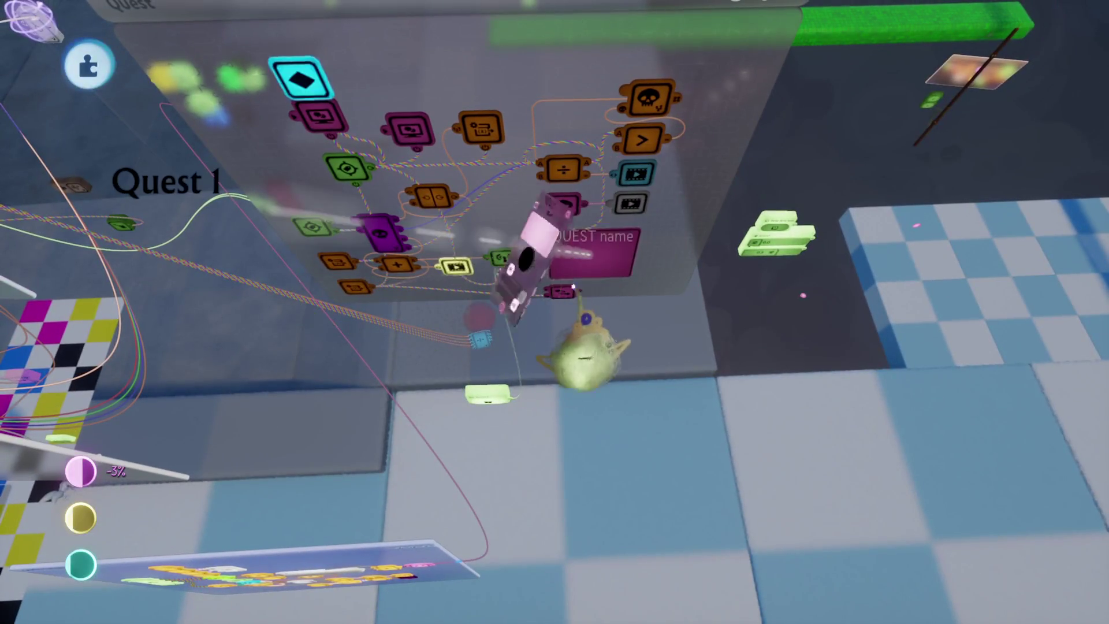
{"action": "left_click", "coordinate": [520, 271]}
{"action": "key", "text": "Escape"}
{"action": "key", "text": "Escape"}
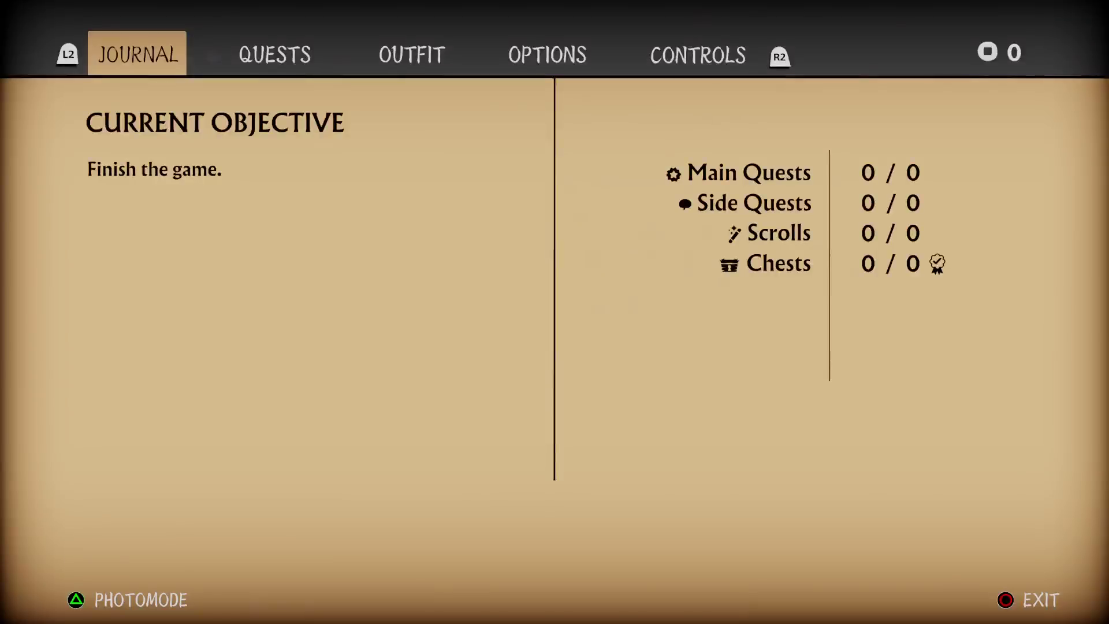
Open the Quests page and scroll between quest 16, Blame vor and Emily grave dig quest.
{"action": "key", "text": "Right"}
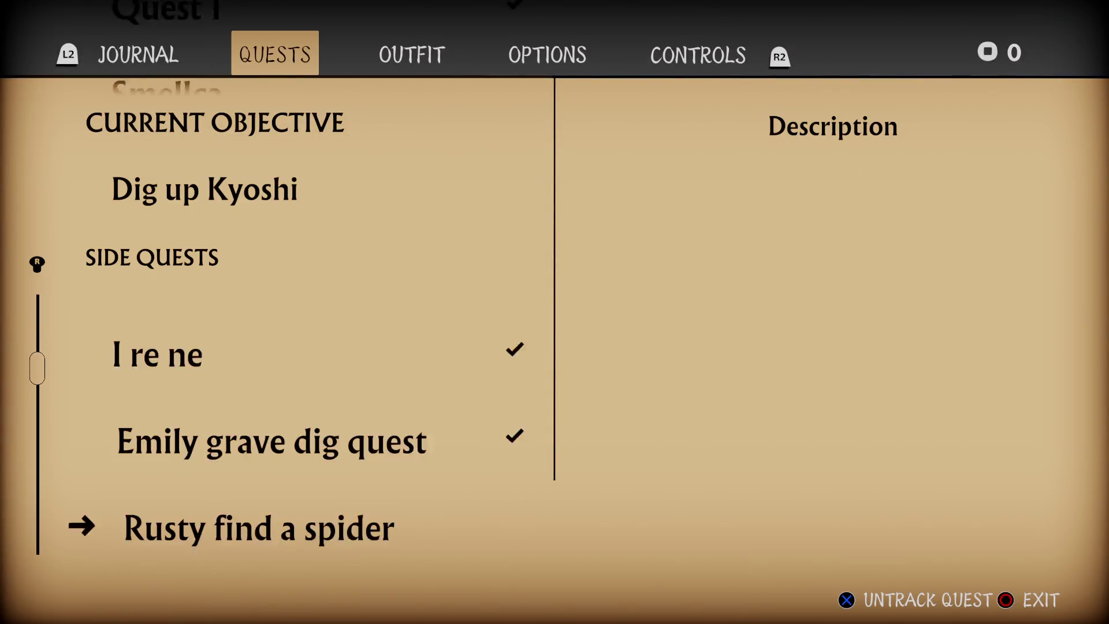
{"action": "key", "text": "Down"}
{"action": "key", "text": "Down"}
{"action": "key", "text": "Down"}
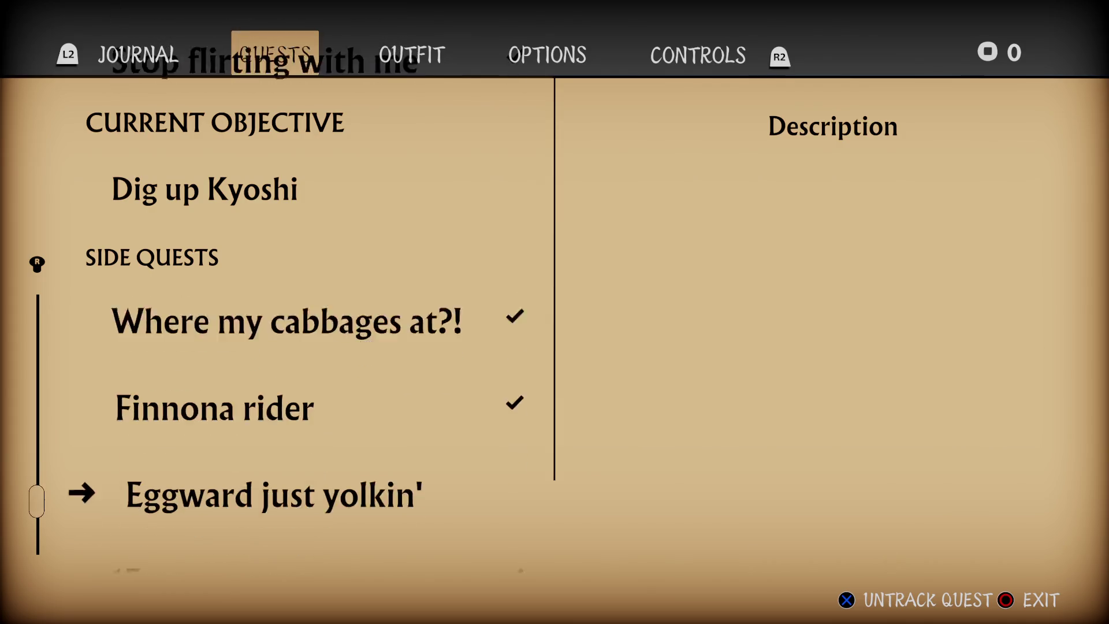
{"action": "key", "text": "Down"}
{"action": "key", "text": "Up"}
{"action": "key", "text": "Up"}
{"action": "key", "text": "Up"}
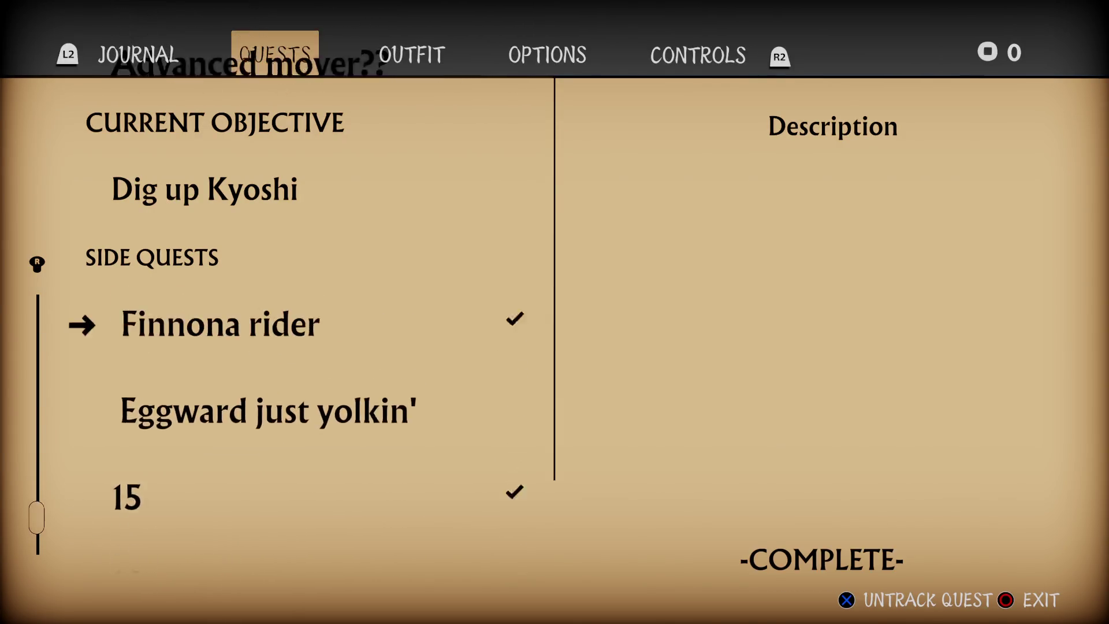
{"action": "key", "text": "Up"}
{"action": "key", "text": "Up"}
{"action": "key", "text": "Up"}
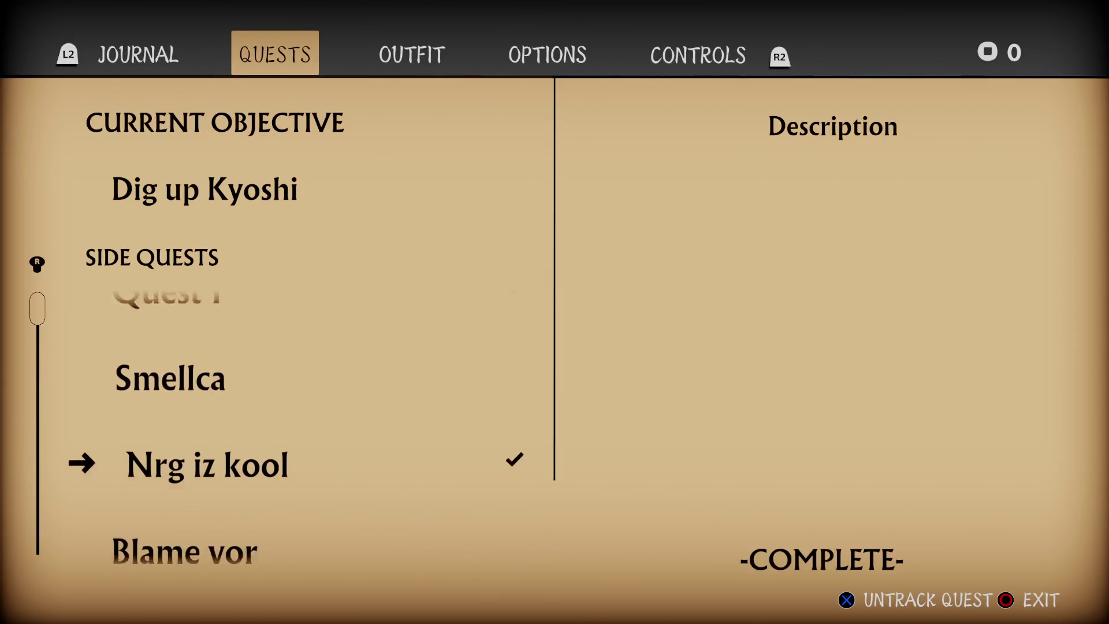
{"action": "key", "text": "Down"}
{"action": "key", "text": "Down"}
{"action": "key", "text": "Down"}
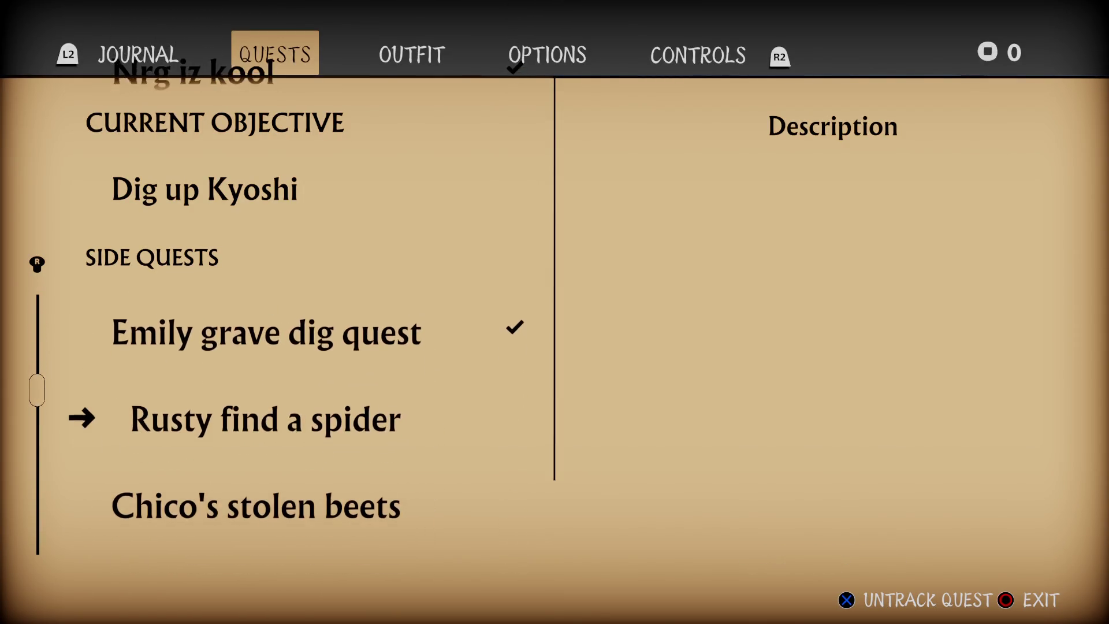
{"action": "key", "text": "Down"}
{"action": "key", "text": "Down"}
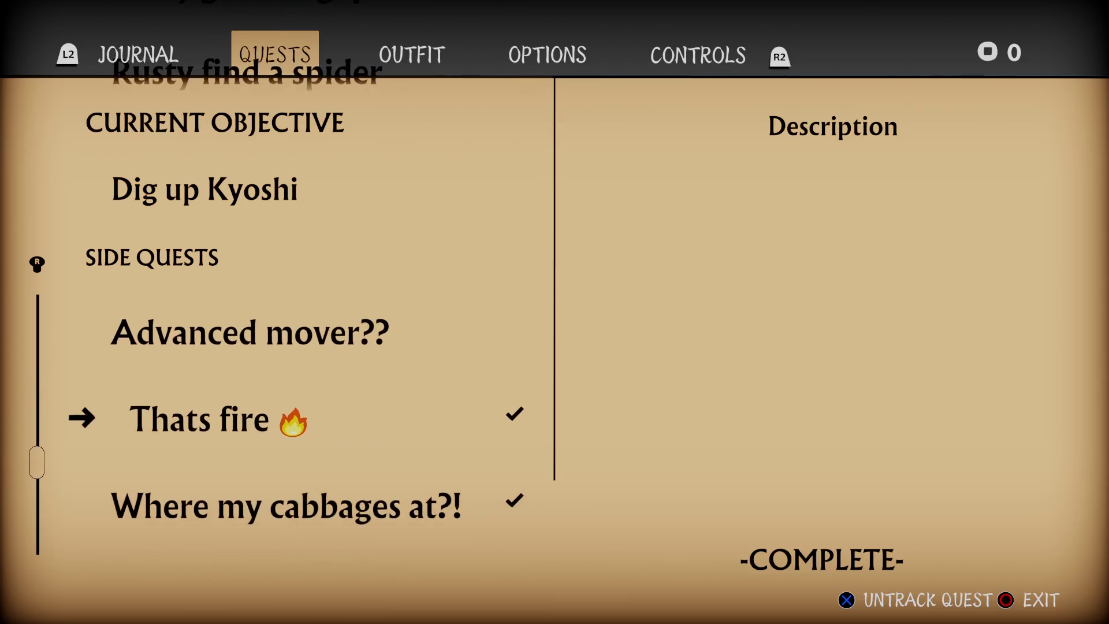
{"action": "key", "text": "Up"}
{"action": "key", "text": "Up"}
{"action": "key", "text": "Up"}
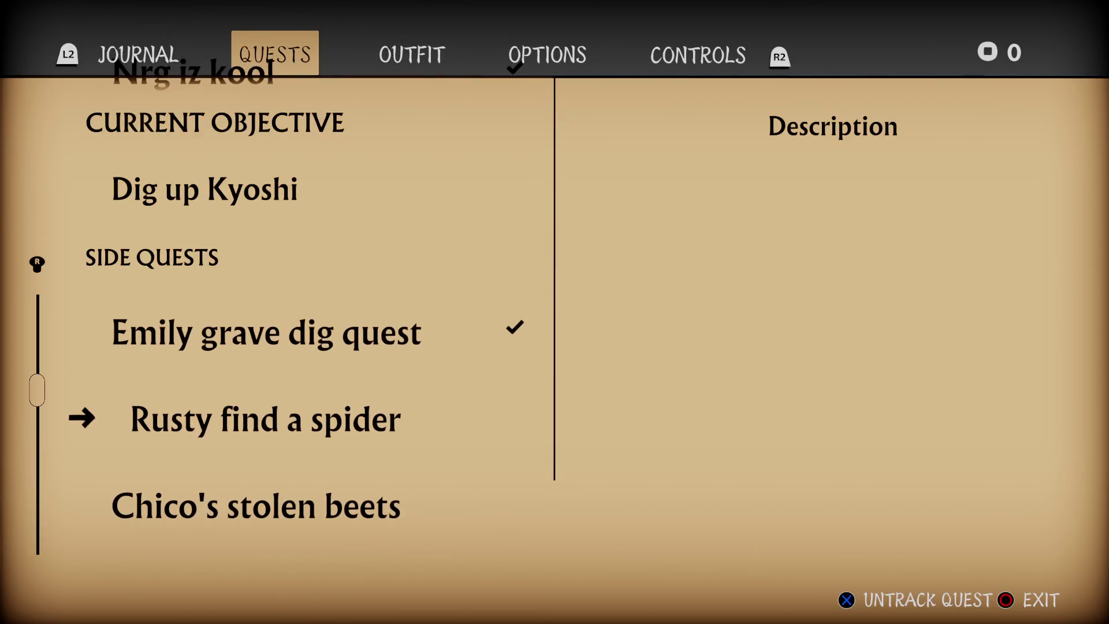
{"action": "key", "text": "Up"}
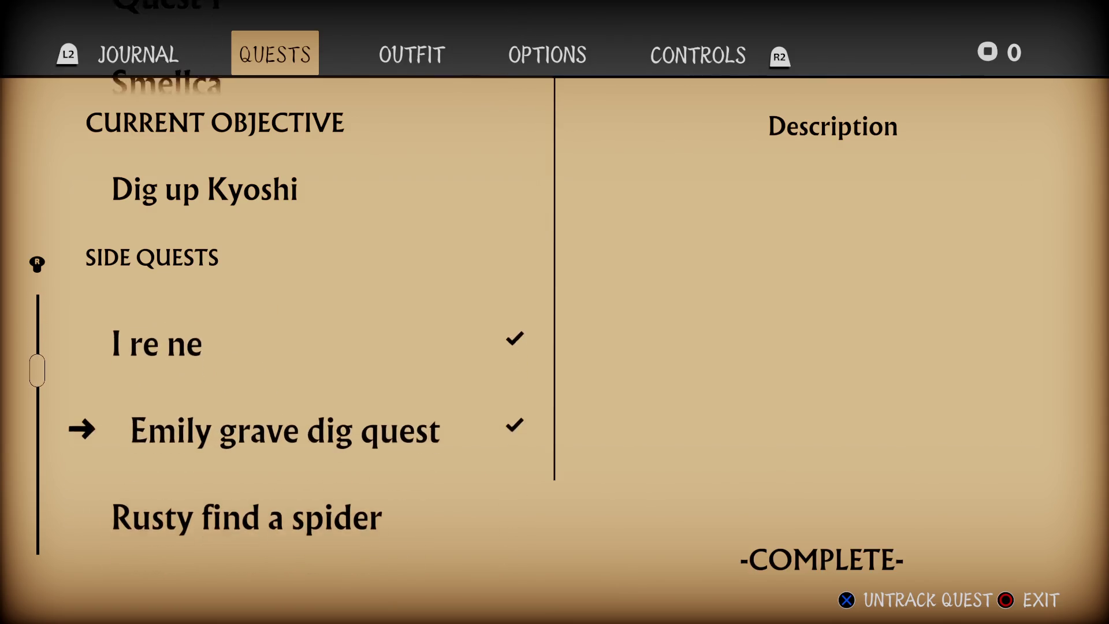
Scroll from Where my cabbages at?! to the list bottom and back up to Quest 1.
{"action": "key", "text": "Down"}
{"action": "key", "text": "Down"}
{"action": "key", "text": "Down"}
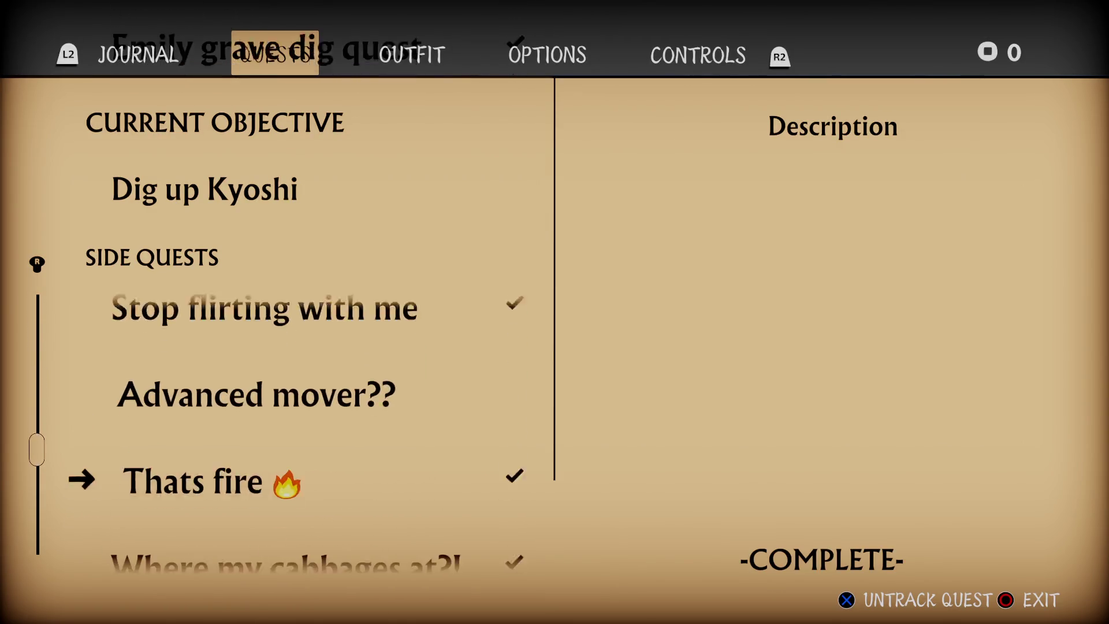
{"action": "key", "text": "Down"}
{"action": "key", "text": "Down"}
{"action": "key", "text": "Down"}
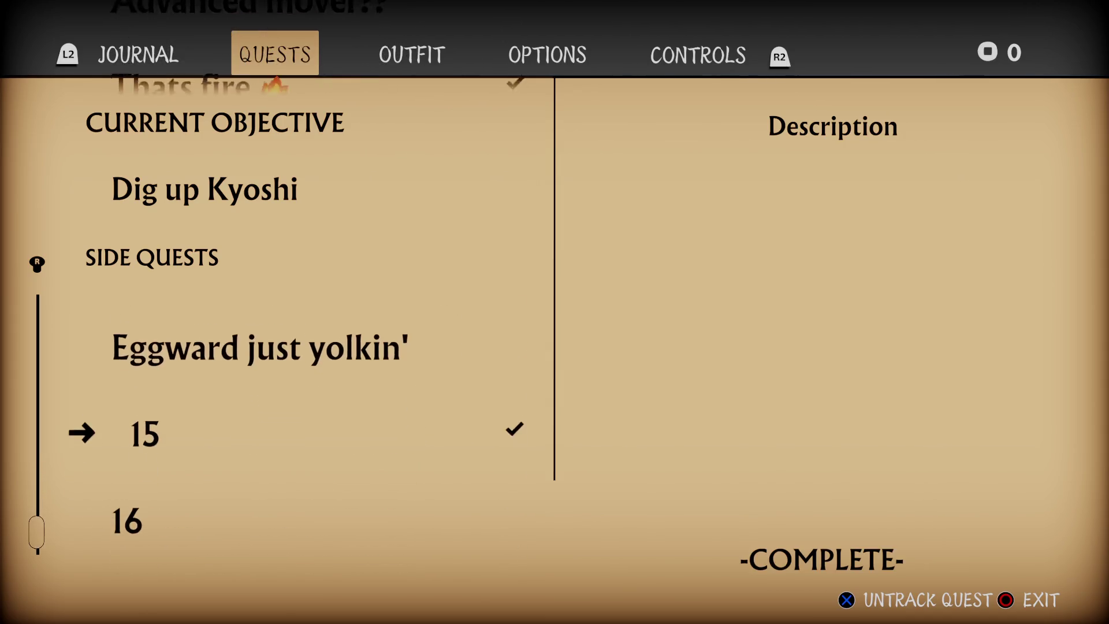
{"action": "key", "text": "Up"}
{"action": "key", "text": "Up"}
{"action": "key", "text": "Up"}
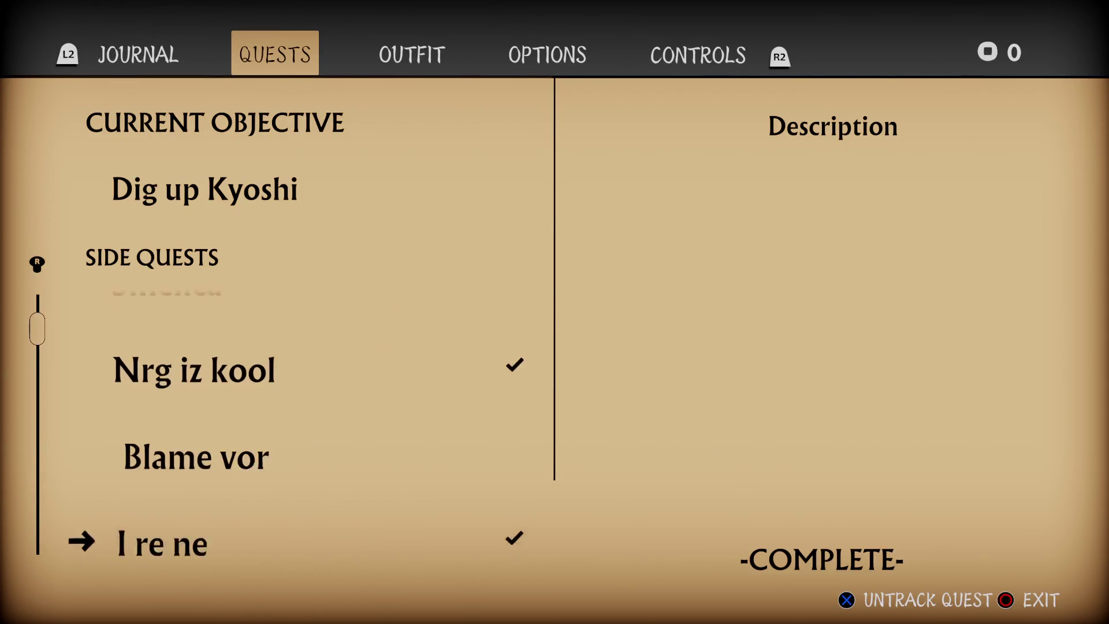
{"action": "key", "text": "Down"}
{"action": "key", "text": "Down"}
{"action": "key", "text": "Down"}
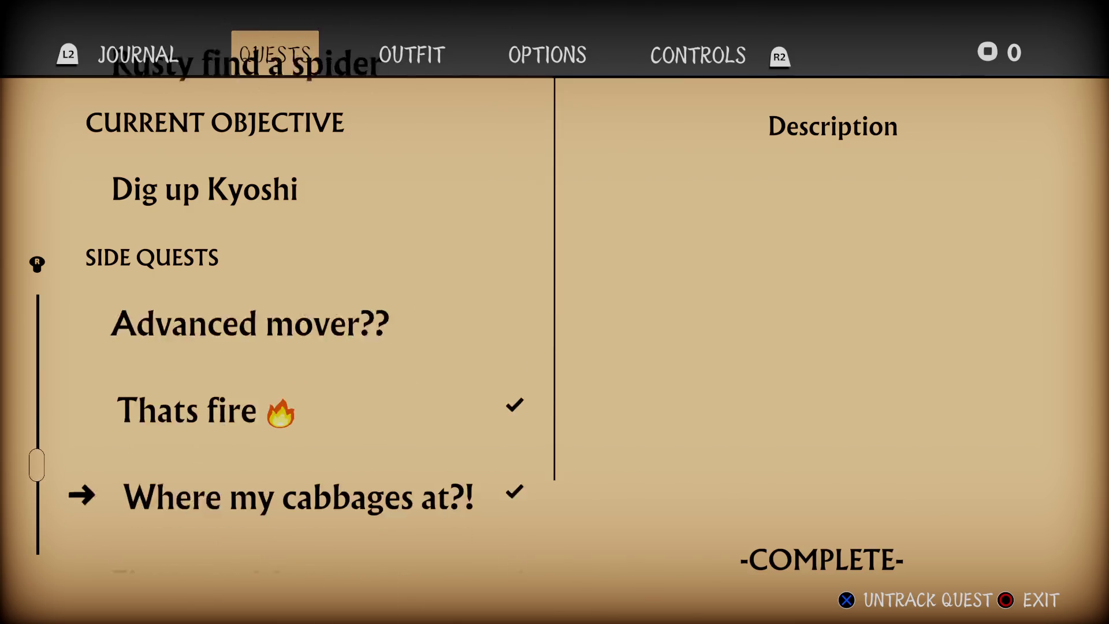
{"action": "key", "text": "Down"}
{"action": "key", "text": "Down"}
{"action": "key", "text": "Up"}
{"action": "key", "text": "Up"}
{"action": "key", "text": "Up"}
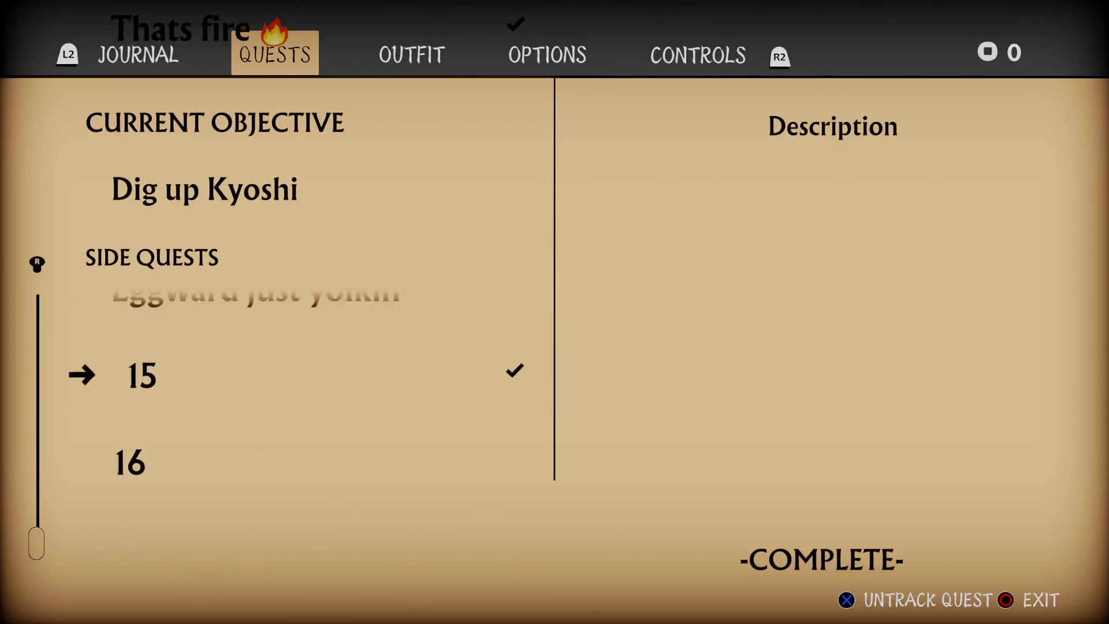
{"action": "key", "text": "Up"}
{"action": "key", "text": "Up"}
{"action": "key", "text": "Up"}
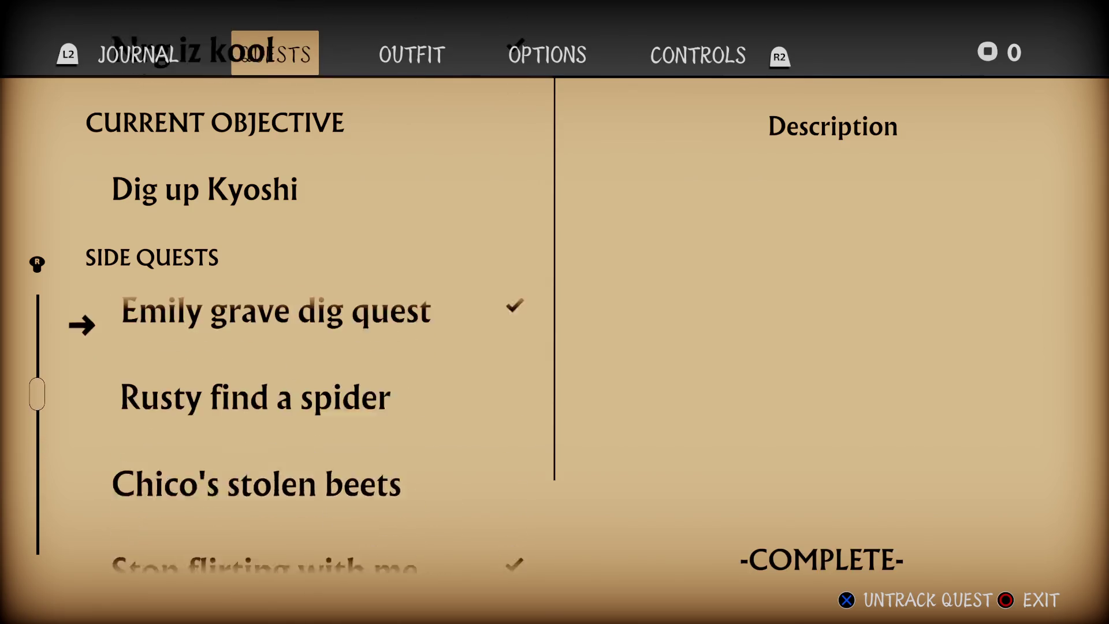
{"action": "key", "text": "Up"}
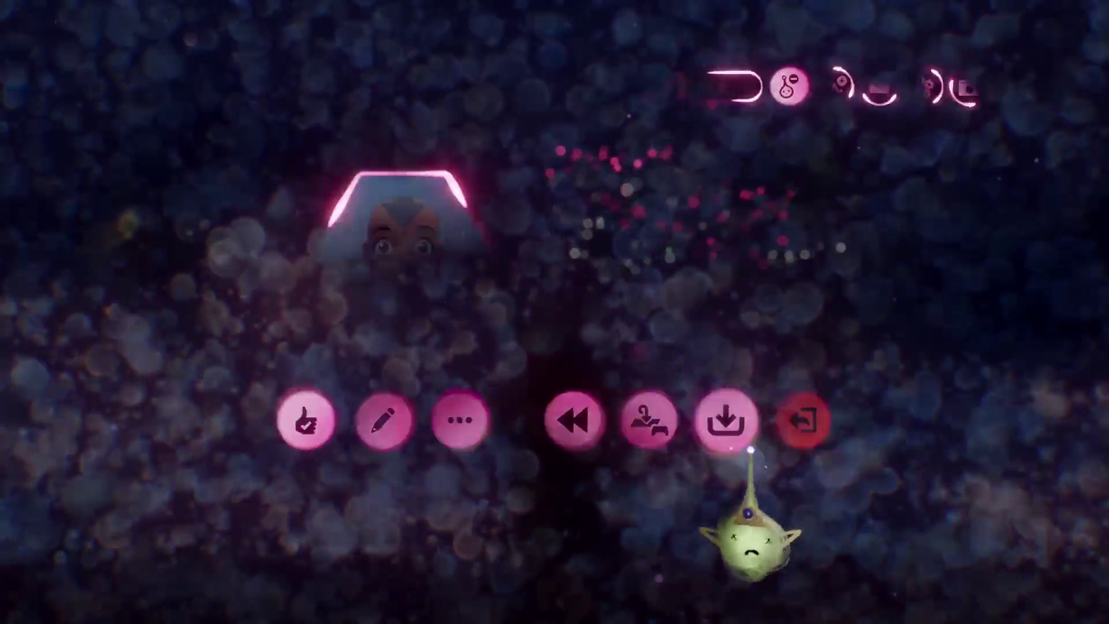
Save Aang MAR v.0.79 online and exit to the DreamShaping home page.
{"action": "left_click", "coordinate": [1016, 54]}
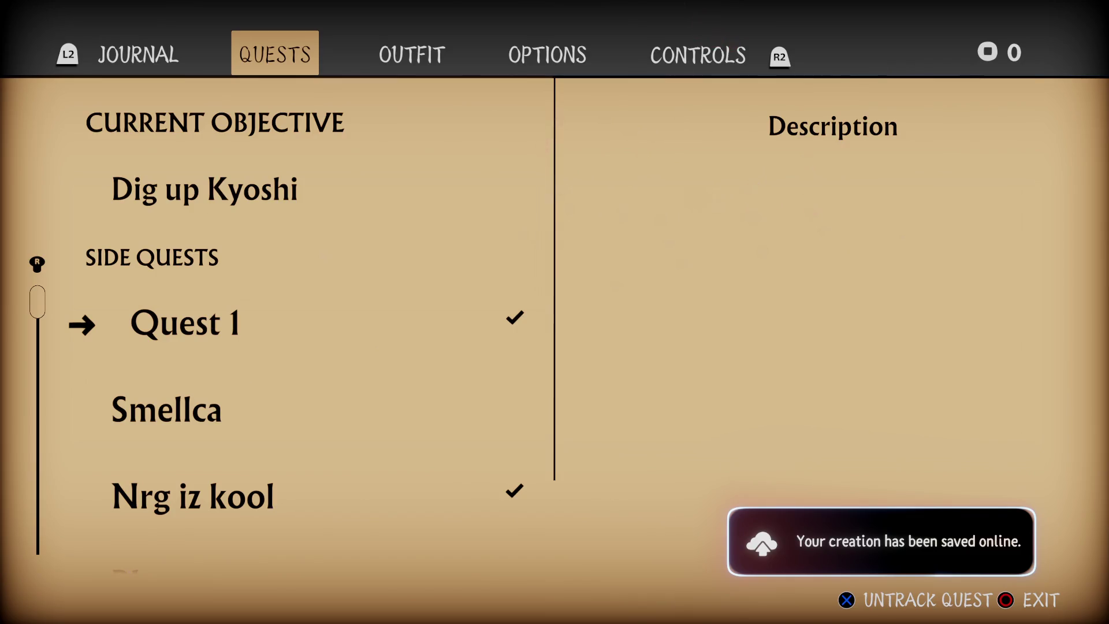
{"action": "key", "text": "Escape"}
{"action": "key", "text": "Escape"}
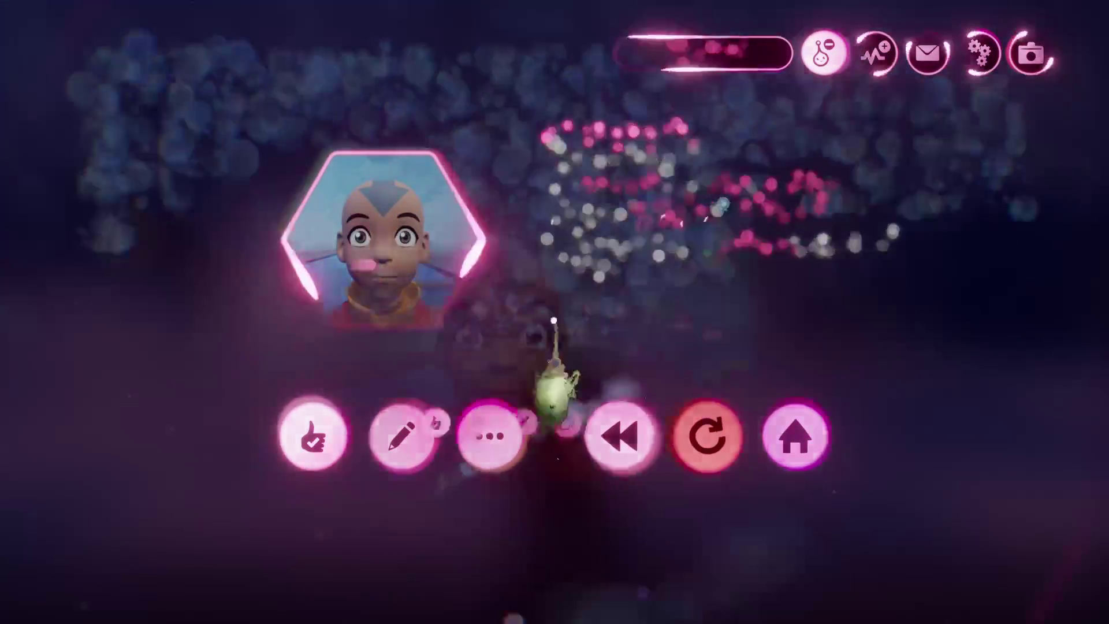
{"action": "key", "text": "Escape"}
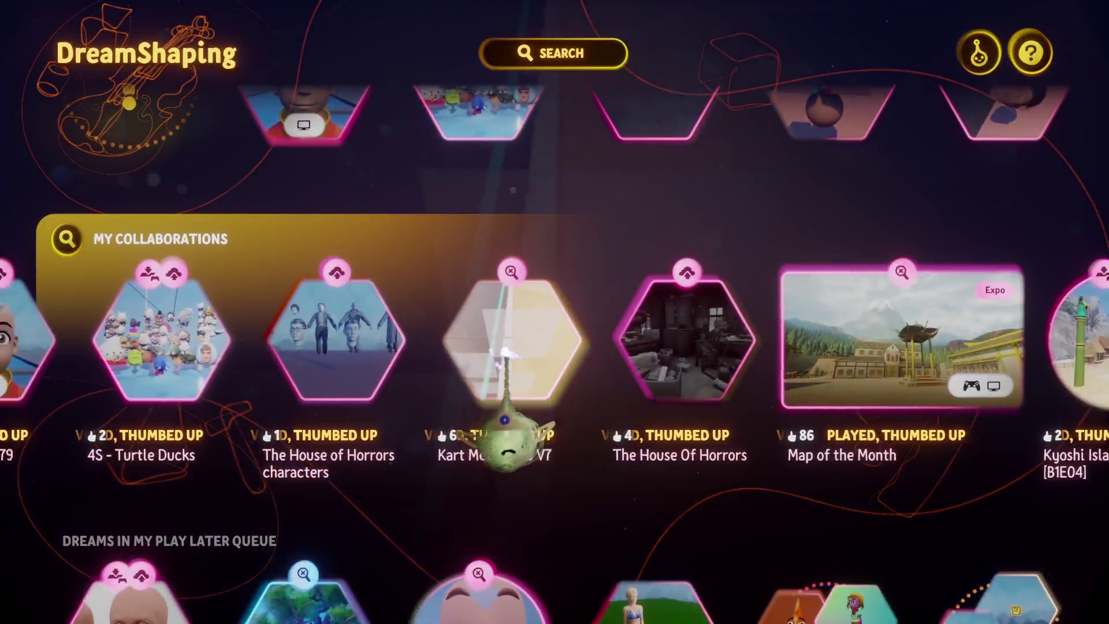
Open the 4S - Turtle Ducks dream from My Collaborations and start playing it.
{"action": "scroll", "coordinate": [506, 352], "scroll_direction": "left", "scroll_amount": 3}
{"action": "scroll", "coordinate": [511, 354], "scroll_direction": "right", "scroll_amount": 3}
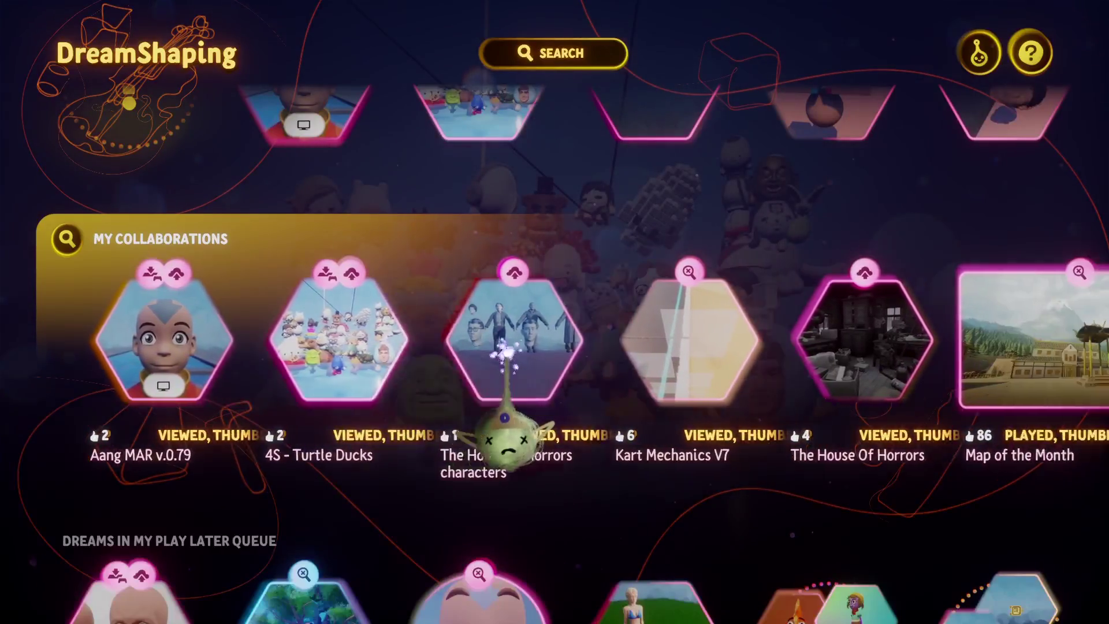
{"action": "left_click", "coordinate": [308, 356]}
{"action": "left_click", "coordinate": [505, 498]}
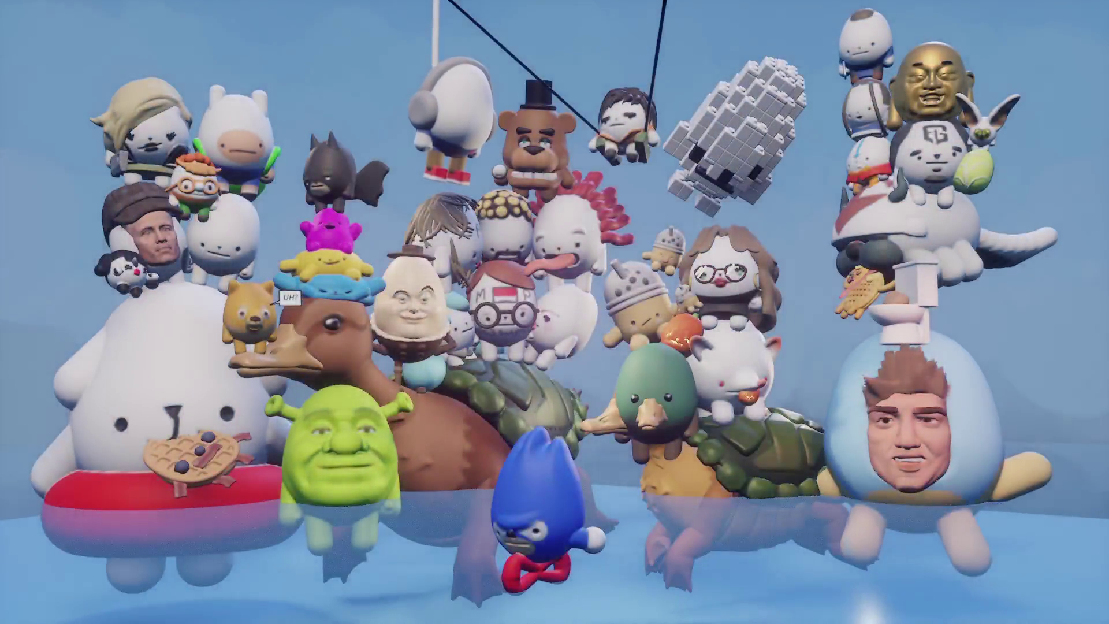